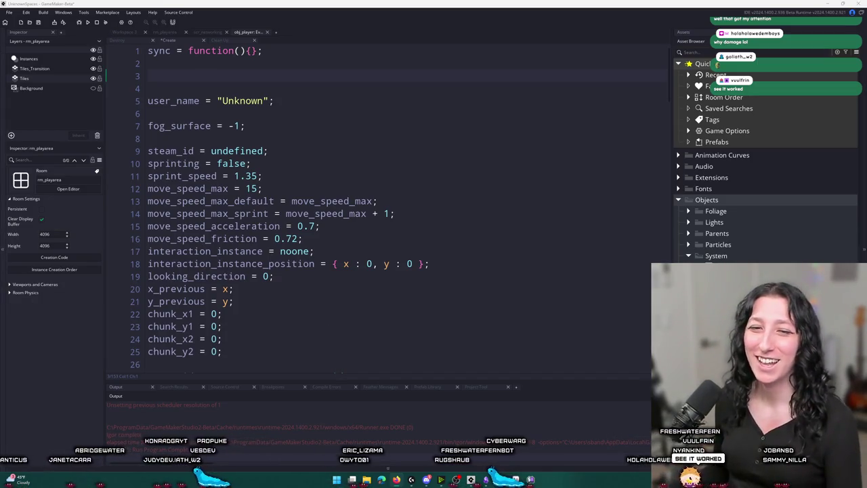
- Declare get_save_data = function() { } on line 3 of obj_player's Create event, splitting the braces onto two lines
{"action": "left_click", "coordinate": [464, 263]}
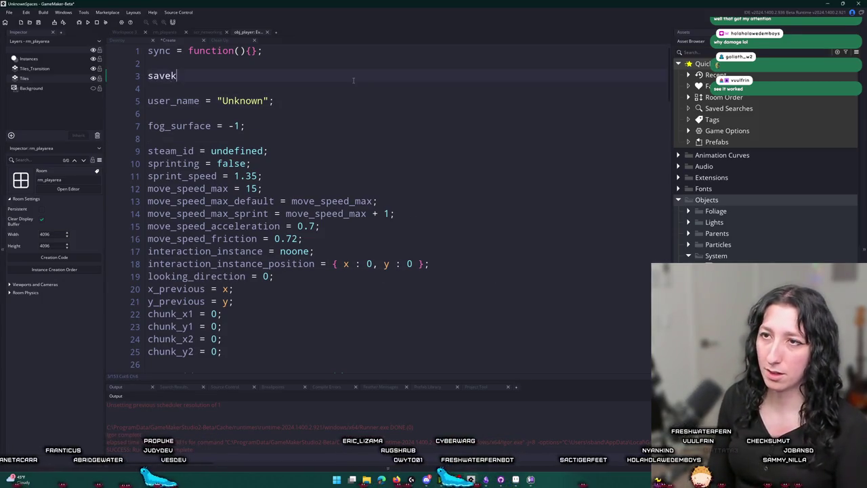
{"action": "key", "text": "BackSpace"}
{"action": "type", "text": "= function"}
{"action": "key", "text": "BackSpace"}
{"action": "key", "text": "BackSpace"}
{"action": "key", "text": "BackSpace"}
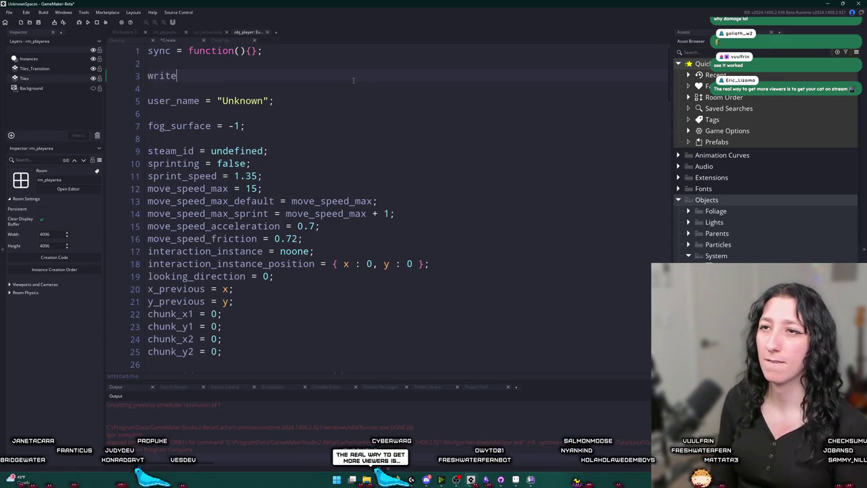
{"action": "type", "text": "= function() {"}
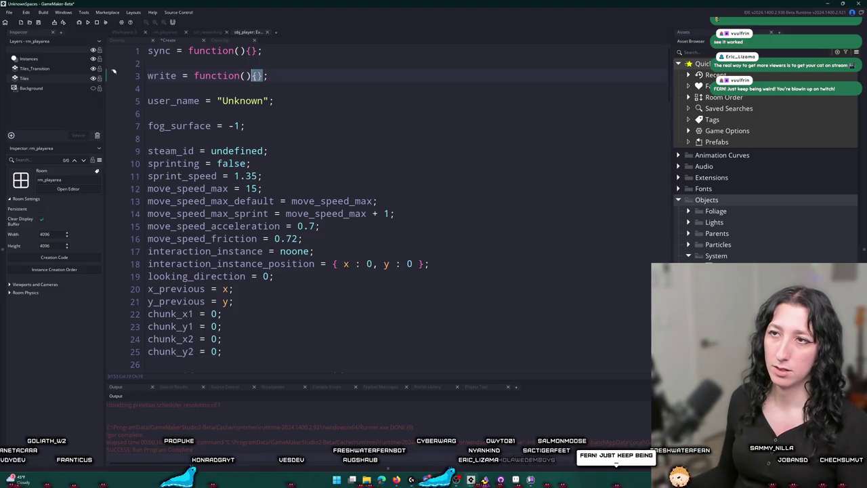
{"action": "type", "text": "_save_data"}
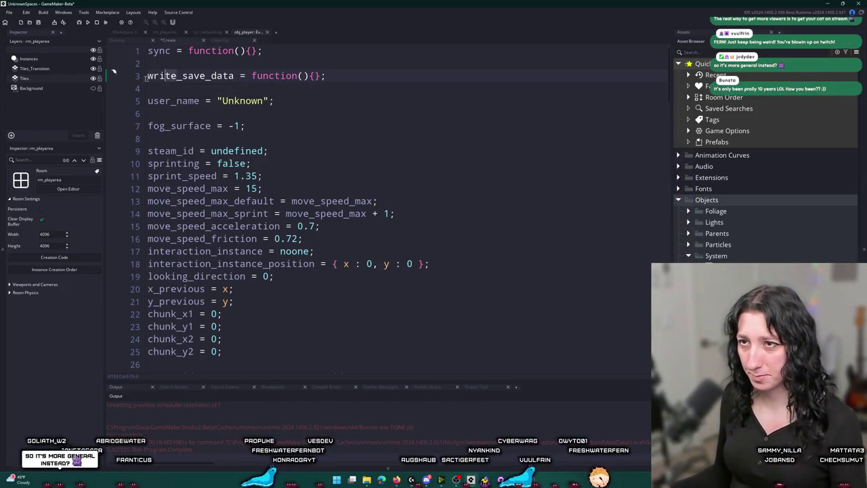
{"action": "double_click", "coordinate": [156, 76]}
{"action": "type", "text": "get"}
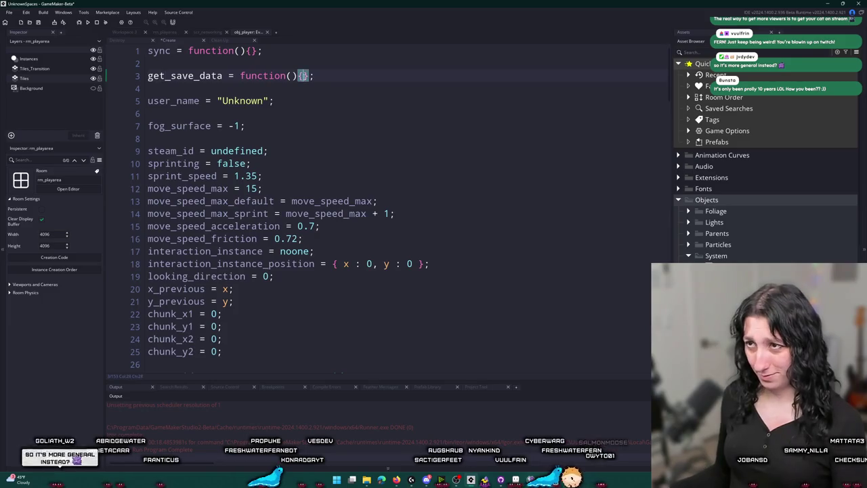
{"action": "key", "text": "Return"}
{"action": "left_click", "coordinate": [291, 75]}
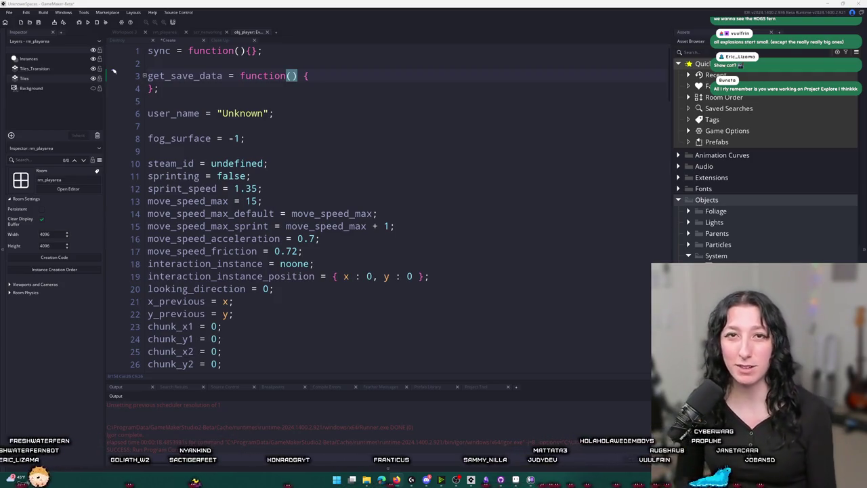
- Build and run the game with F5, create a lobby, and dismiss the resulting crash error
{"action": "left_click", "coordinate": [372, 166]}
{"action": "key", "text": "F5"}
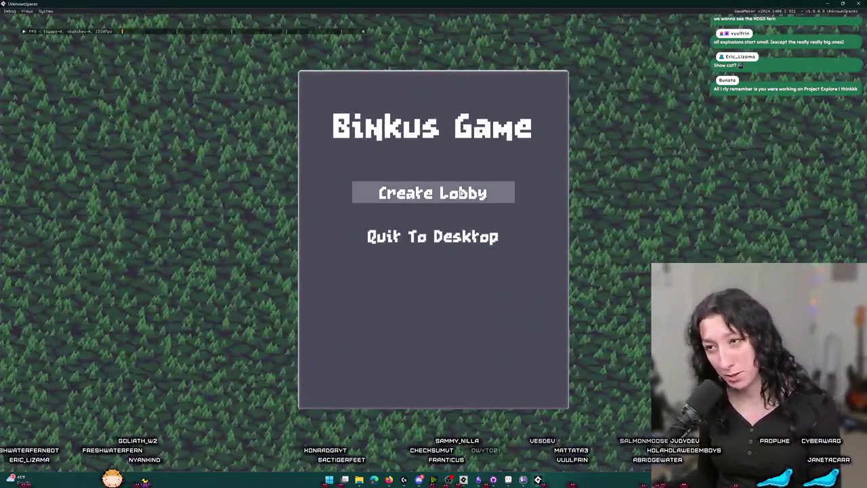
{"action": "left_click", "coordinate": [460, 193]}
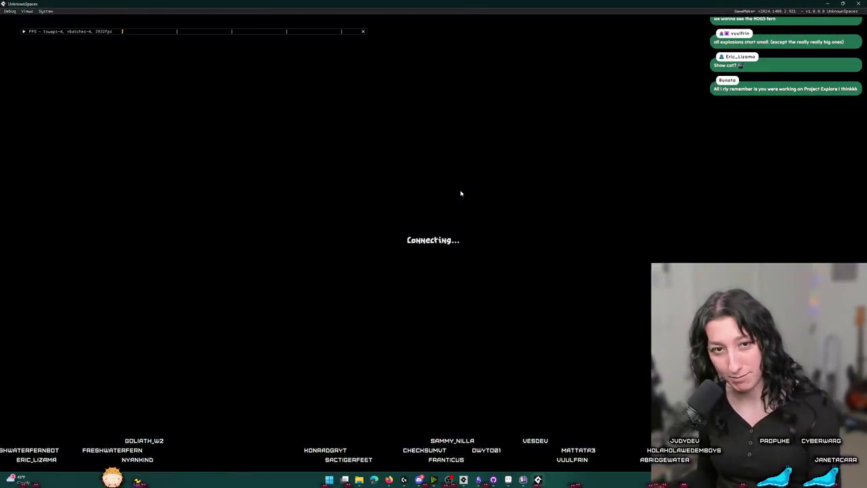
{"action": "left_click", "coordinate": [348, 316]}
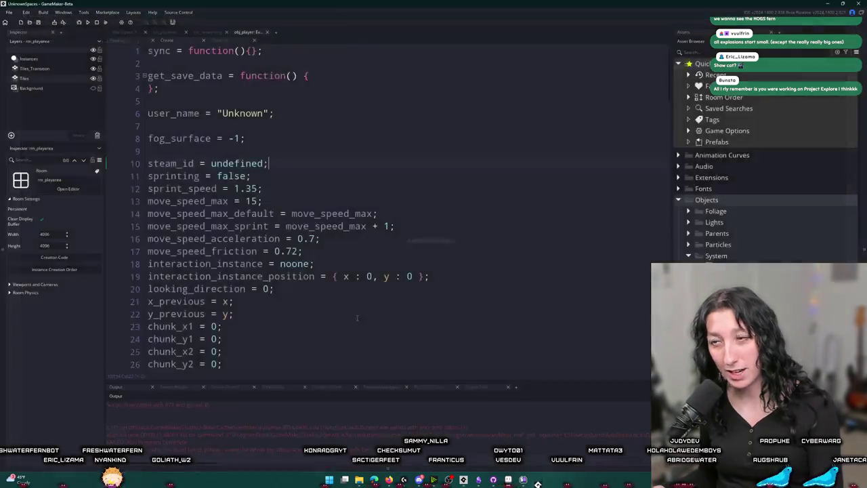
{"action": "scroll", "coordinate": [332, 427], "scroll_direction": "up", "scroll_amount": 2}
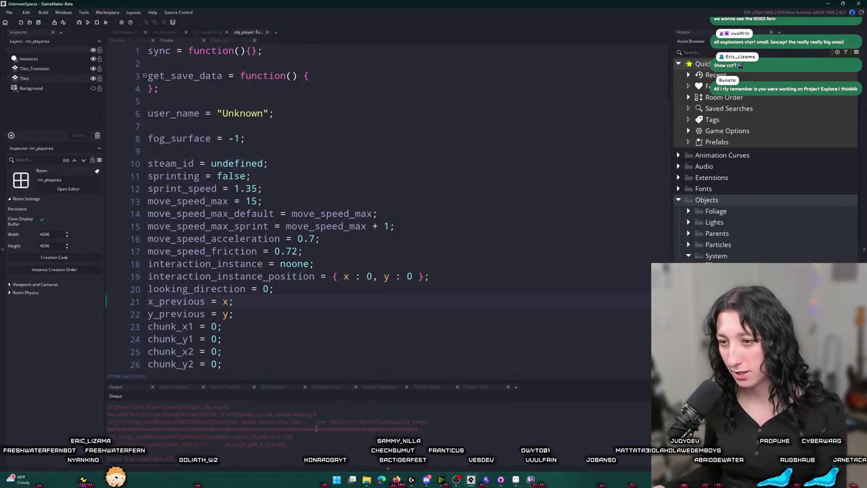
{"action": "key", "text": "ctrl+t"}
{"action": "type", "text": "wor"}
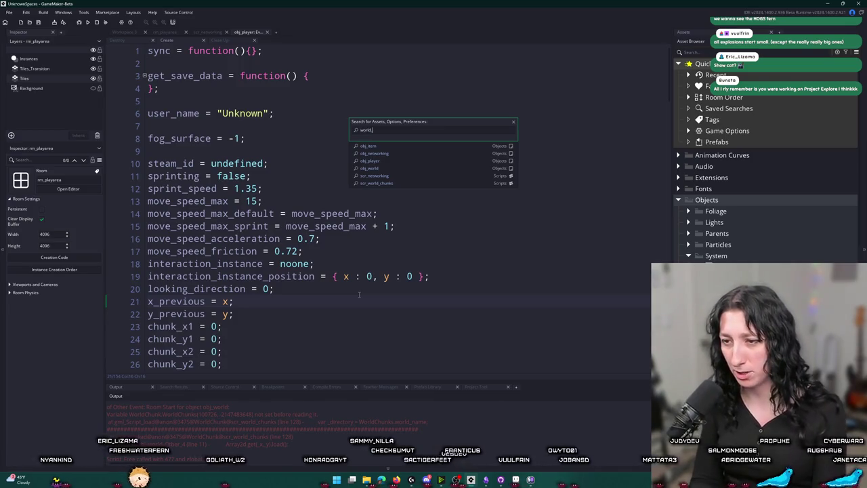
- Open scr_world_chunks and change WorldChunks to World on line 128
{"action": "type", "text": "ld_chunk"}
{"action": "key", "text": "Down"}
{"action": "key", "text": "Down"}
{"action": "key", "text": "Down"}
{"action": "key", "text": "Down"}
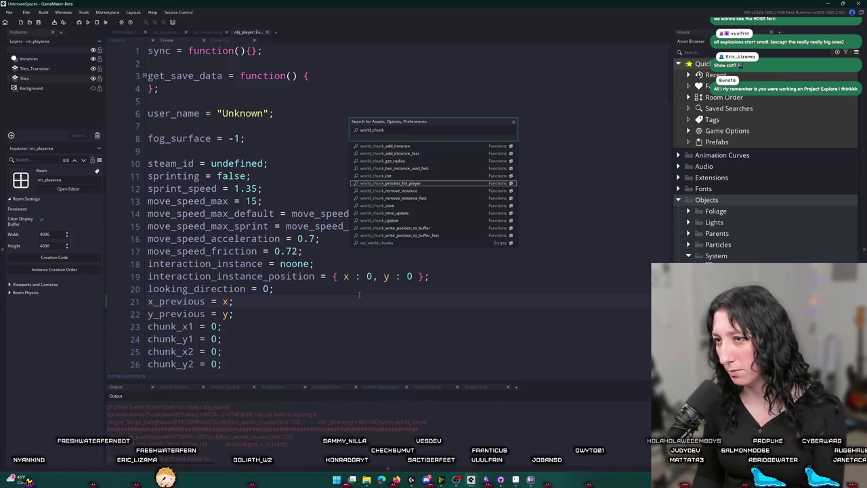
{"action": "key", "text": "Return"}
{"action": "key", "text": "ctrl+g"}
{"action": "type", "text": "128"}
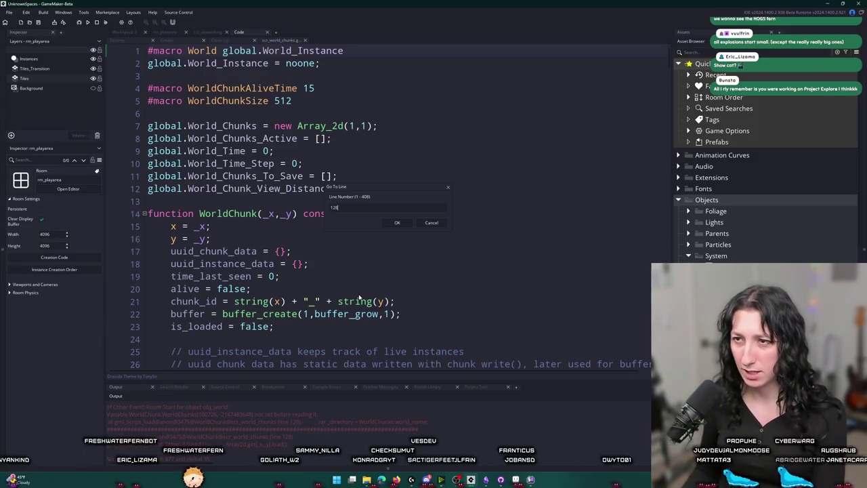
{"action": "key", "text": "Return"}
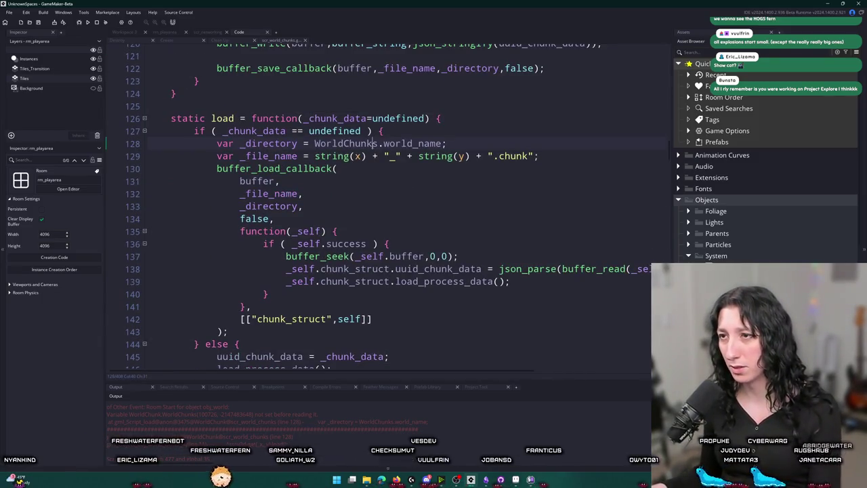
{"action": "double_click", "coordinate": [349, 144]}
{"action": "type", "text": "World"}
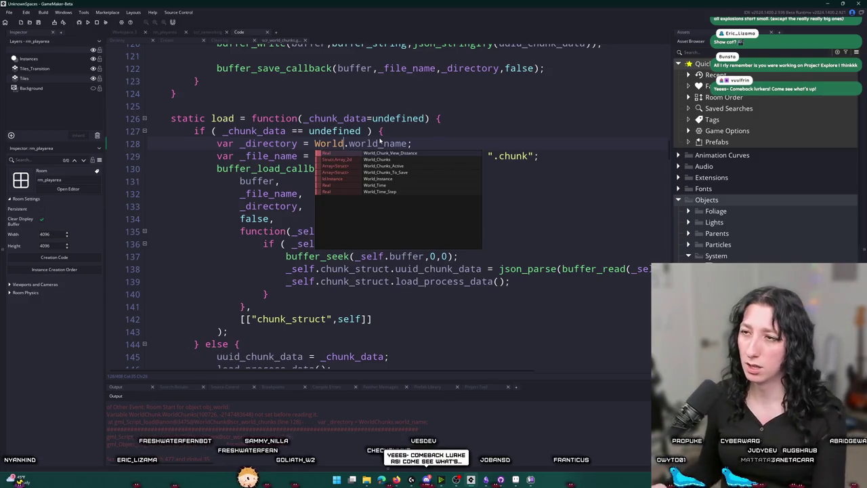
{"action": "key", "text": "Escape"}
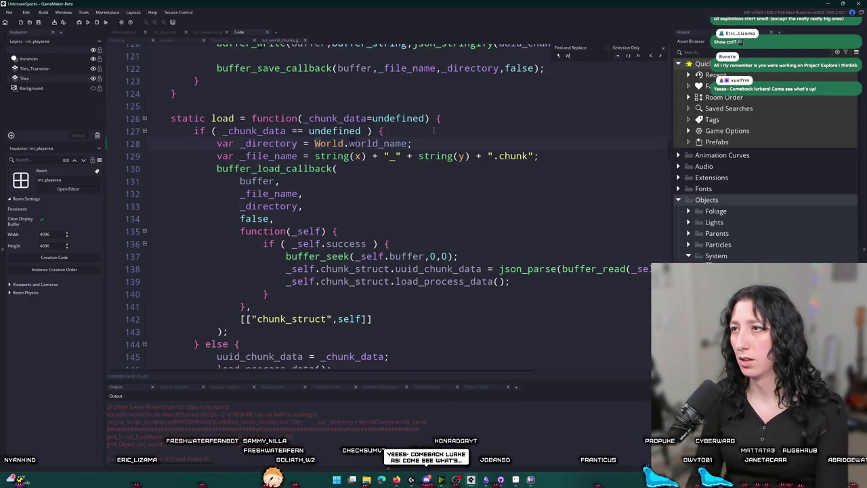
- Find the remaining WorldChunks use, fix line 96 to World.world_name, and rerun the game with F5
{"action": "type", "text": "Chunks"}
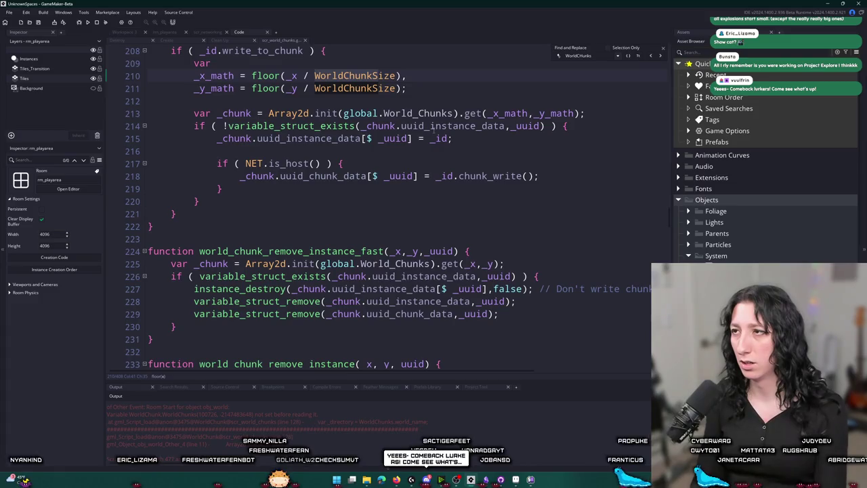
{"action": "key", "text": "BackSpace"}
{"action": "key", "text": "BackSpace"}
{"action": "key", "text": "BackSpace"}
{"action": "type", "text": "s"}
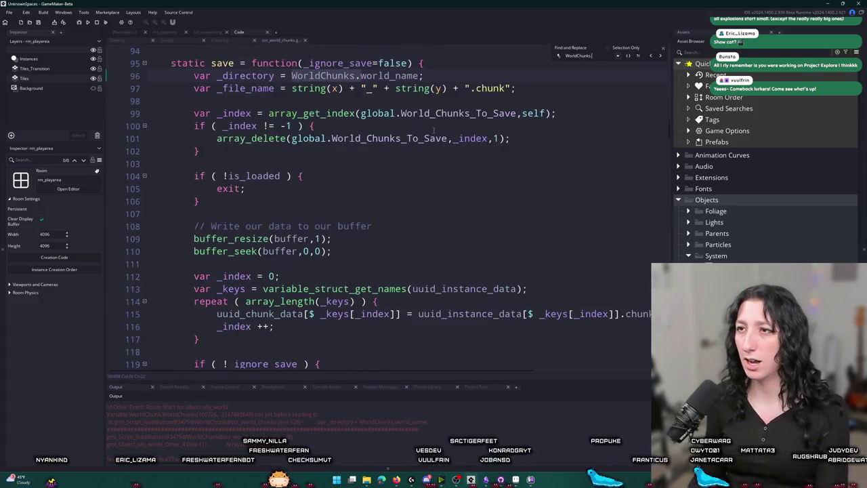
{"action": "left_click", "coordinate": [354, 76]}
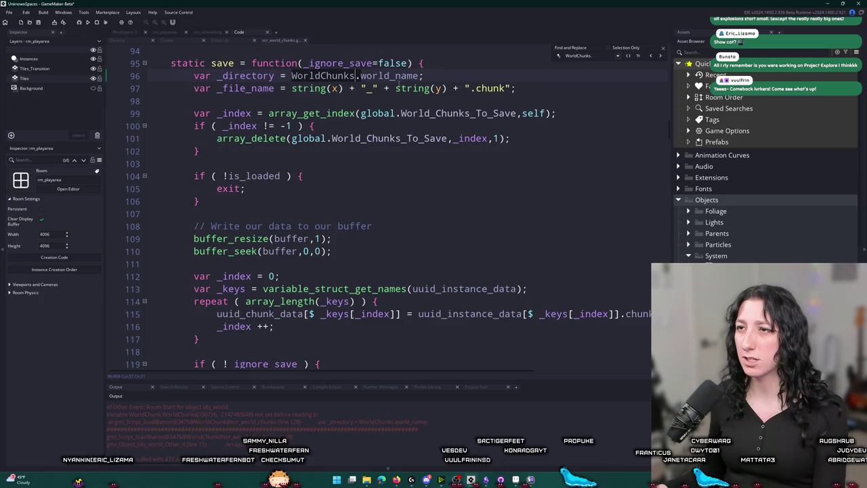
{"action": "key", "text": "BackSpace"}
{"action": "key", "text": "BackSpace"}
{"action": "key", "text": "BackSpace"}
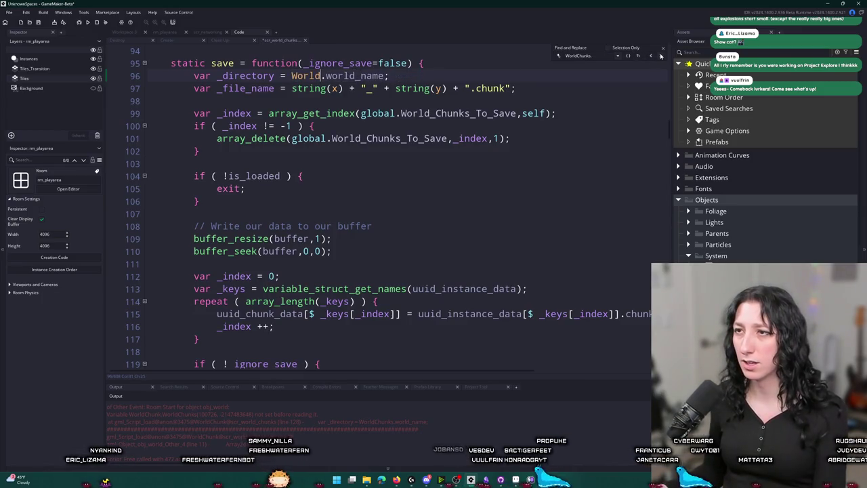
{"action": "left_click", "coordinate": [662, 52]}
{"action": "key", "text": "F5"}
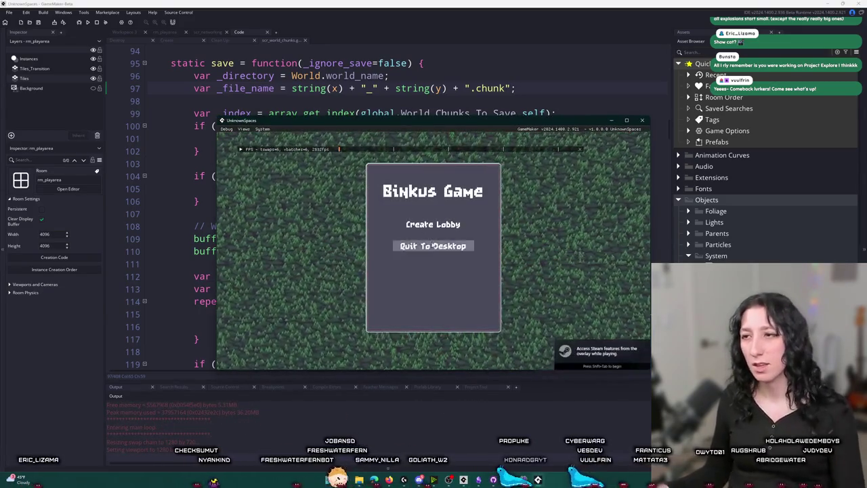
- Create a lobby from the title menu and maximize the game window
{"action": "left_click", "coordinate": [432, 224]}
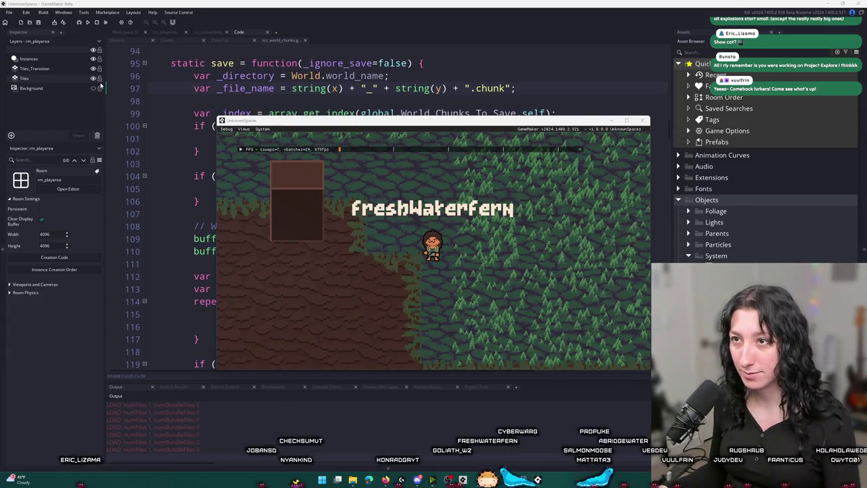
{"action": "key", "text": "super+Up"}
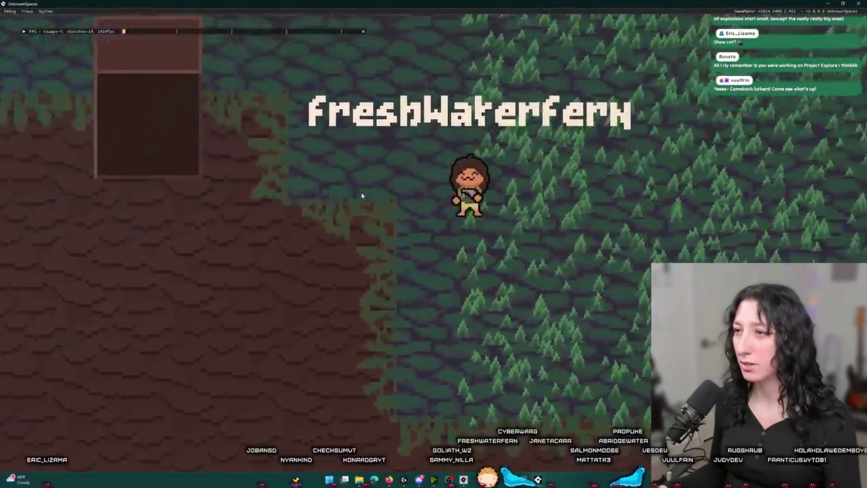
- Equip the yellow hat, and move the revolver into the hand slot and back into the inventory
{"action": "key", "text": "w"}
{"action": "key", "text": "i"}
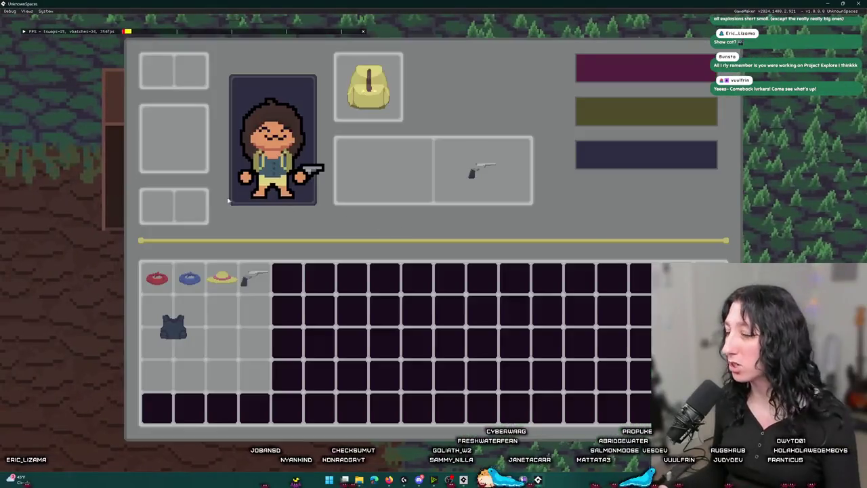
{"action": "mouse_move", "coordinate": [212, 282]}
{"action": "left_mouse_down"}
{"action": "mouse_move", "coordinate": [188, 70]}
{"action": "mouse_move", "coordinate": [162, 70]}
{"action": "left_mouse_up"}
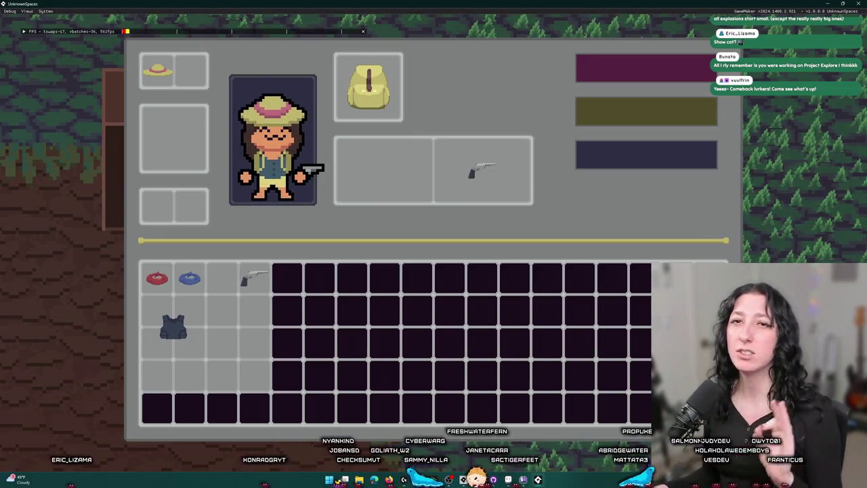
{"action": "mouse_move", "coordinate": [254, 278]}
{"action": "left_mouse_down"}
{"action": "mouse_move", "coordinate": [326, 197]}
{"action": "mouse_move", "coordinate": [368, 183]}
{"action": "left_mouse_up"}
{"action": "key", "text": "Tab"}
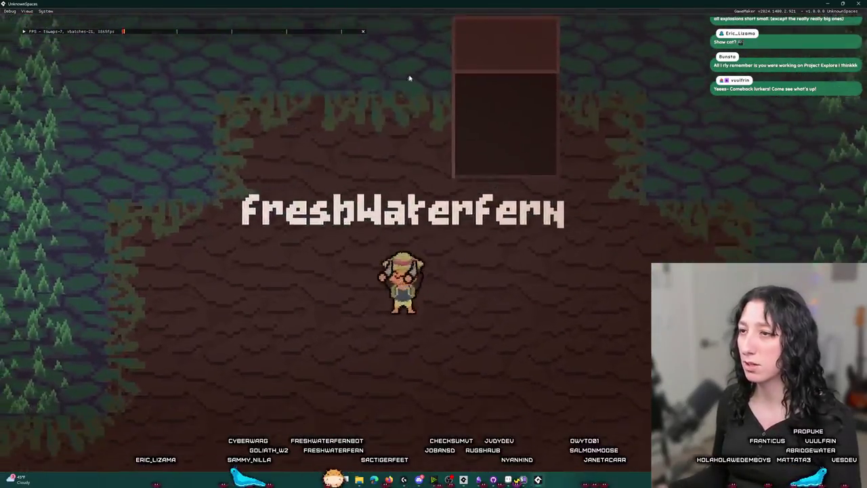
{"action": "key", "text": "Tab"}
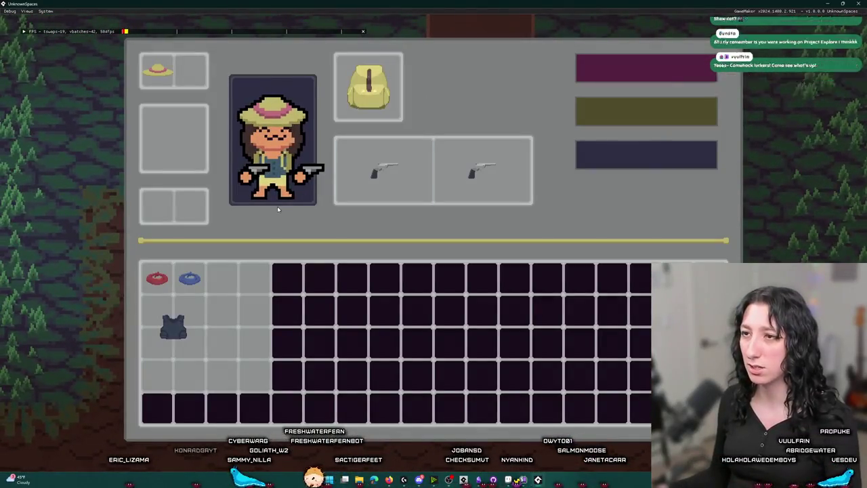
{"action": "mouse_move", "coordinate": [383, 172]}
{"action": "left_mouse_down"}
{"action": "mouse_move", "coordinate": [271, 316]}
{"action": "mouse_move", "coordinate": [214, 283]}
{"action": "left_mouse_up"}
{"action": "key", "text": "Tab"}
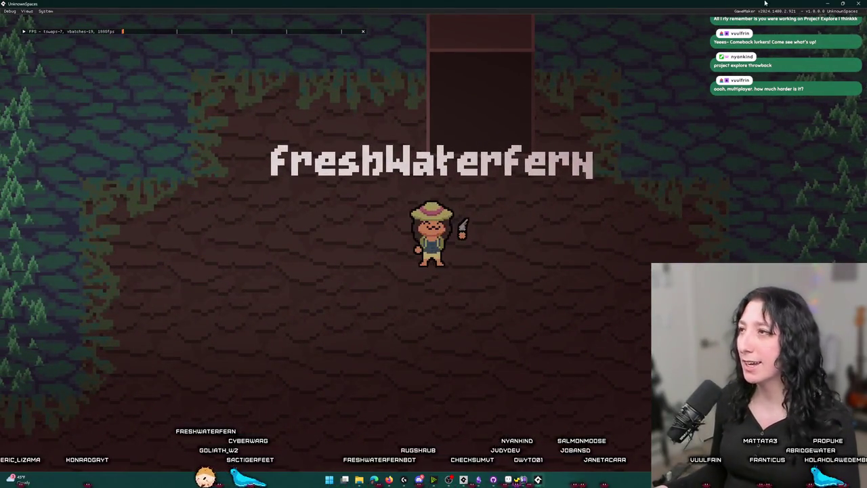
- Take the blue item out of the inventory and drop the backpack onto the floor
{"action": "key", "text": "a"}
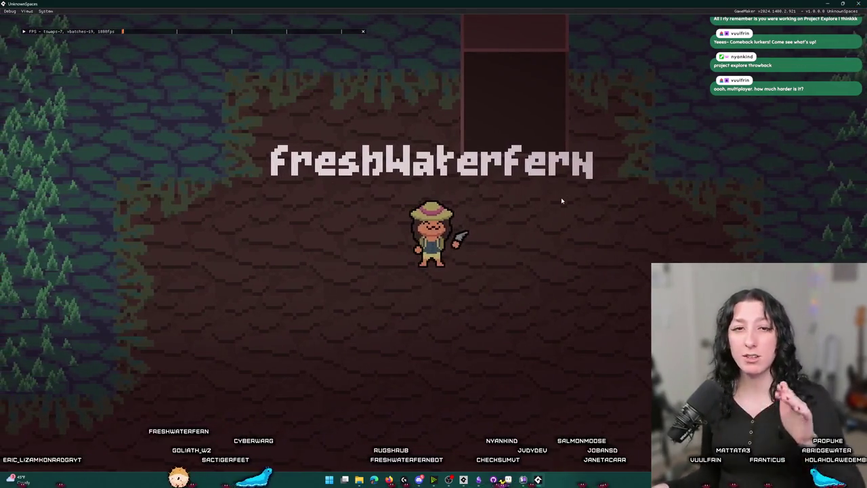
{"action": "key", "text": "e"}
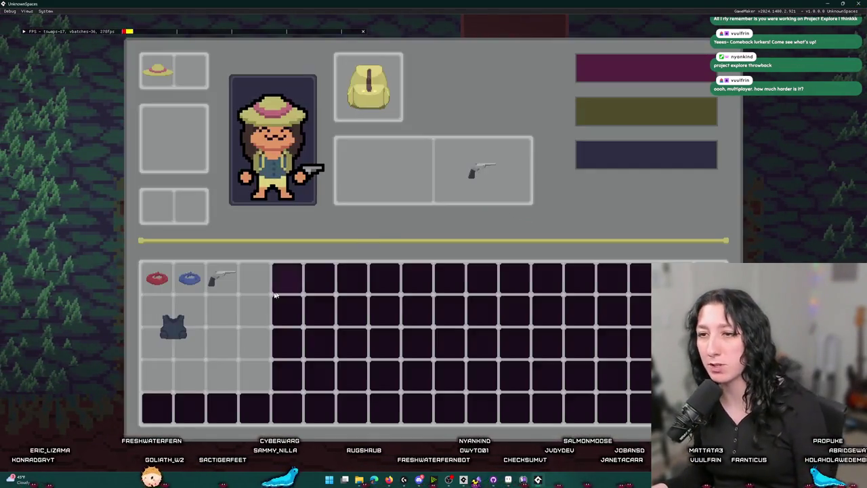
{"action": "mouse_move", "coordinate": [190, 278]}
{"action": "left_mouse_down"}
{"action": "mouse_move", "coordinate": [155, 298]}
{"action": "mouse_move", "coordinate": [174, 139]}
{"action": "left_mouse_up"}
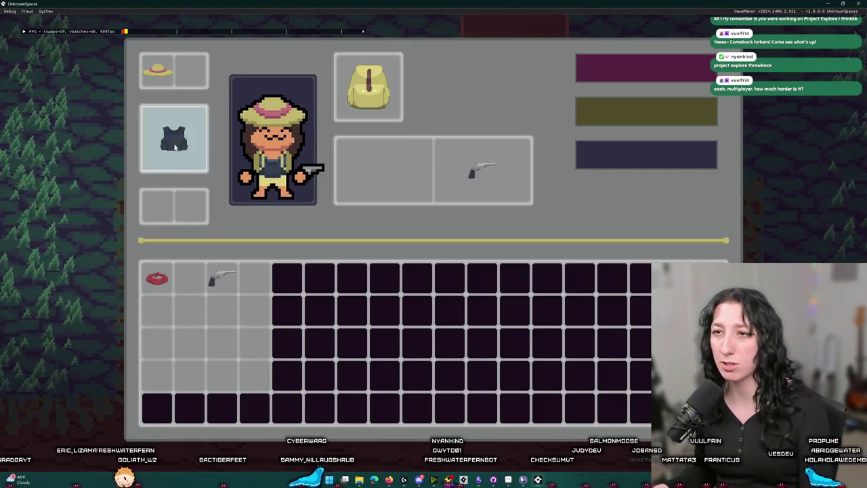
{"action": "key", "text": "e"}
{"action": "key", "text": "e"}
{"action": "left_click_drag", "start_coordinate": [393, 88], "coordinate": [91, 86]}
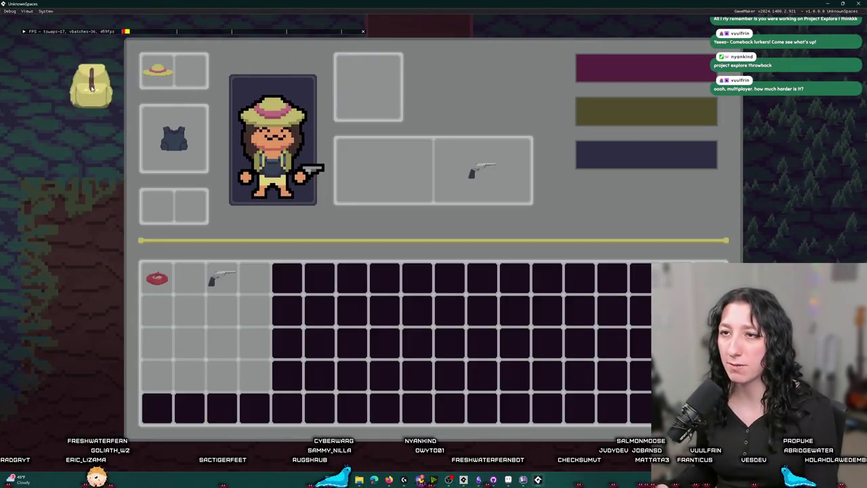
{"action": "key", "text": "e"}
- Pick up the dropped items and swap the straw hat for the blue hat
{"action": "key", "text": "d"}
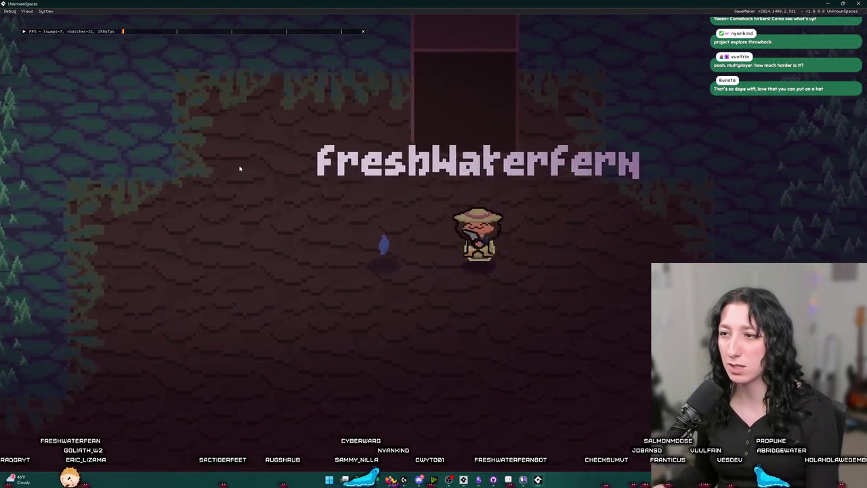
{"action": "key", "text": "a"}
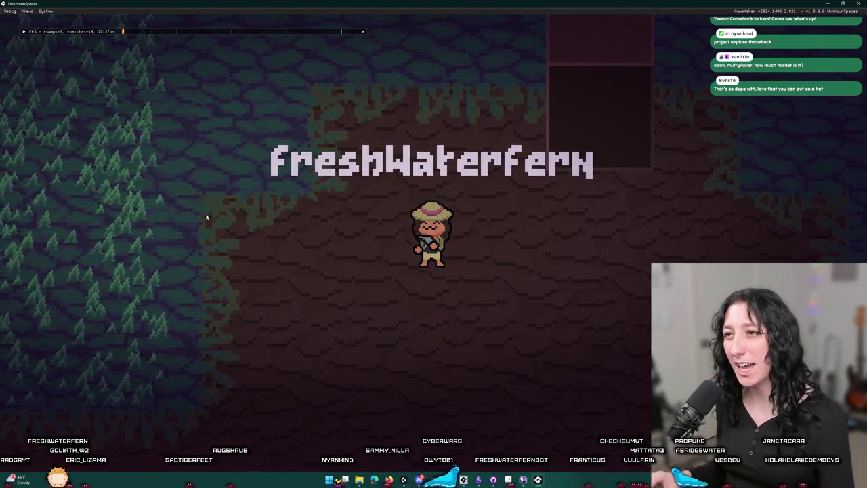
{"action": "key", "text": "i"}
{"action": "mouse_move", "coordinate": [156, 70]}
{"action": "left_mouse_down"}
{"action": "mouse_move", "coordinate": [174, 70]}
{"action": "mouse_move", "coordinate": [248, 285]}
{"action": "left_mouse_up"}
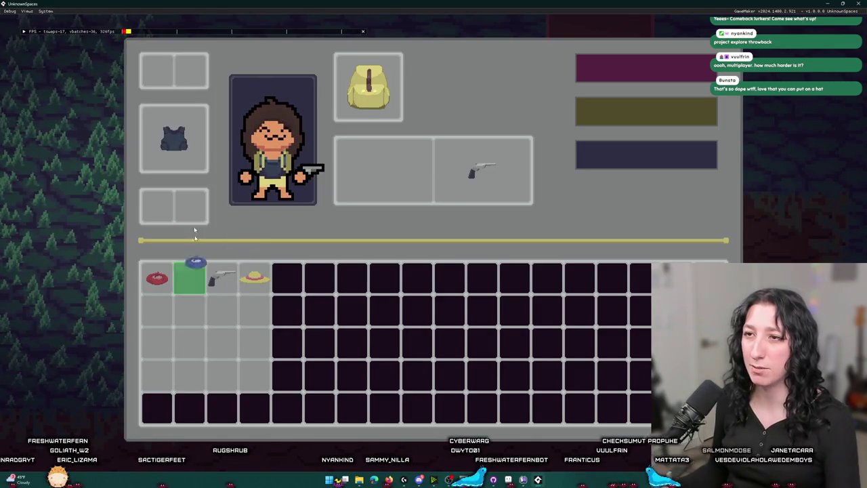
{"action": "left_click_drag", "start_coordinate": [197, 258], "coordinate": [174, 70]}
{"action": "key", "text": "i"}
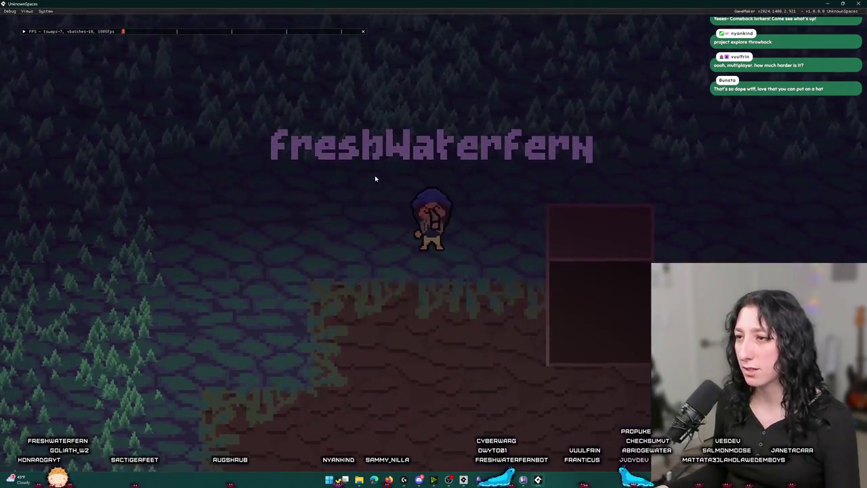
- Move the backpack into the hand slot beside the pistol
{"action": "key", "text": "d"}
{"action": "key", "text": "s"}
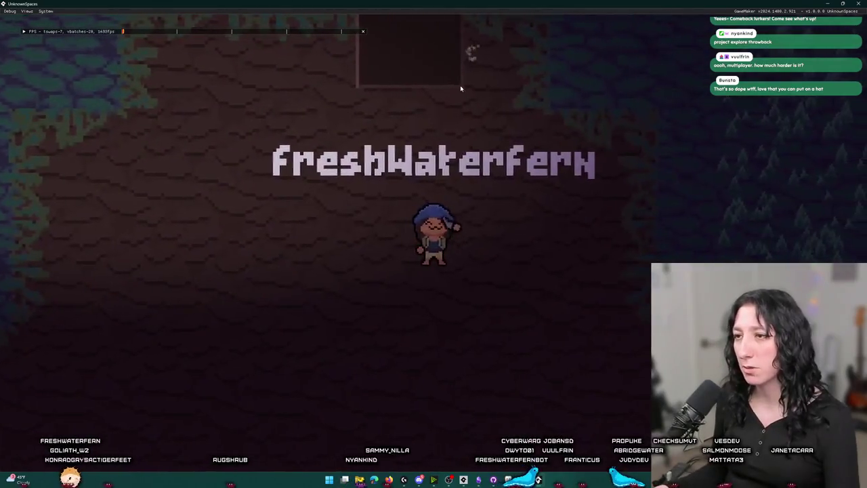
{"action": "key", "text": "s"}
{"action": "key", "text": "a"}
{"action": "key", "text": "i"}
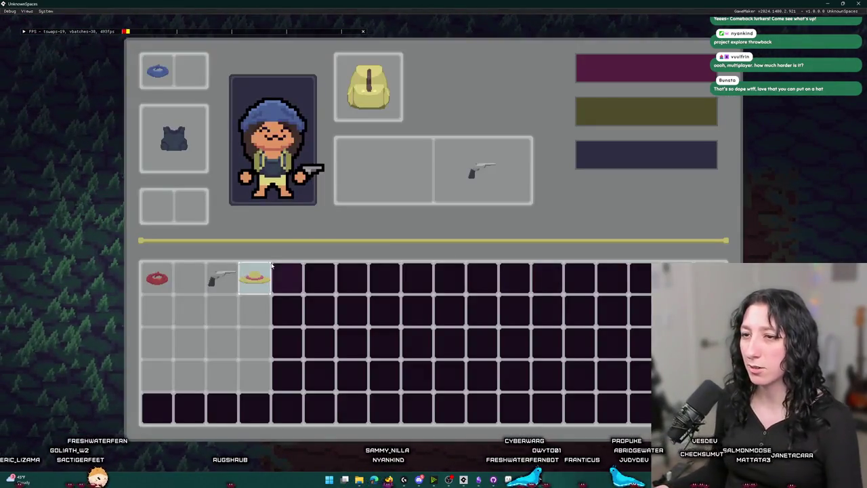
{"action": "left_click_drag", "start_coordinate": [368, 86], "coordinate": [362, 175]}
{"action": "key", "text": "i"}
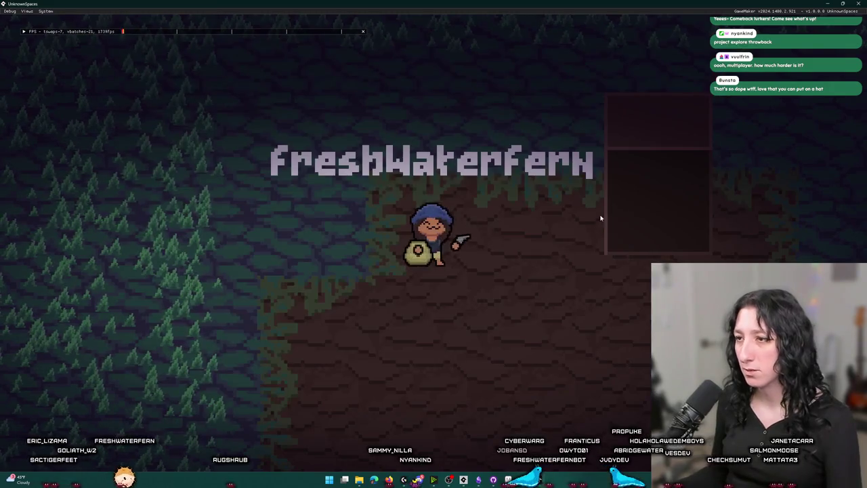
- Walk the character around the forest holding the backpack, then close the game
{"action": "key", "text": "d"}
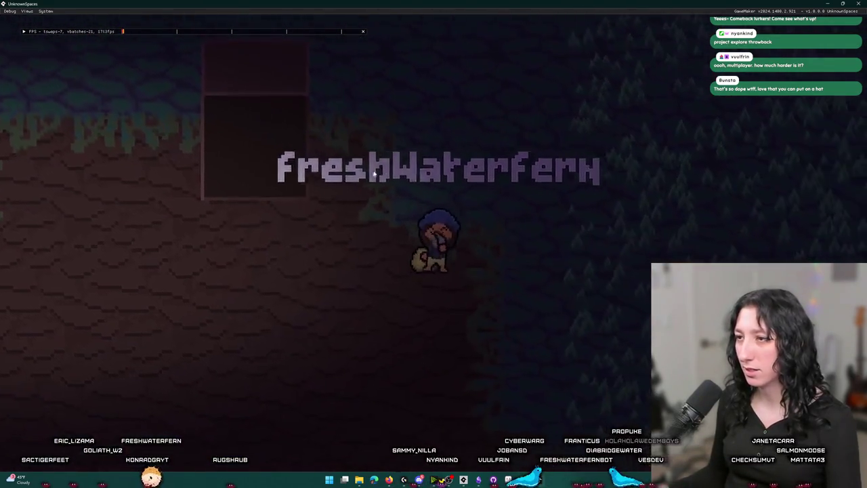
{"action": "key", "text": "a"}
{"action": "key", "text": "a"}
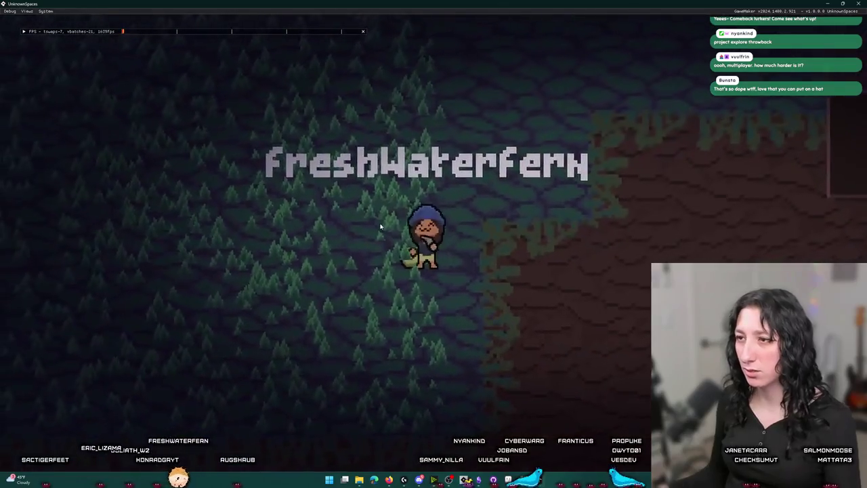
{"action": "key", "text": "d"}
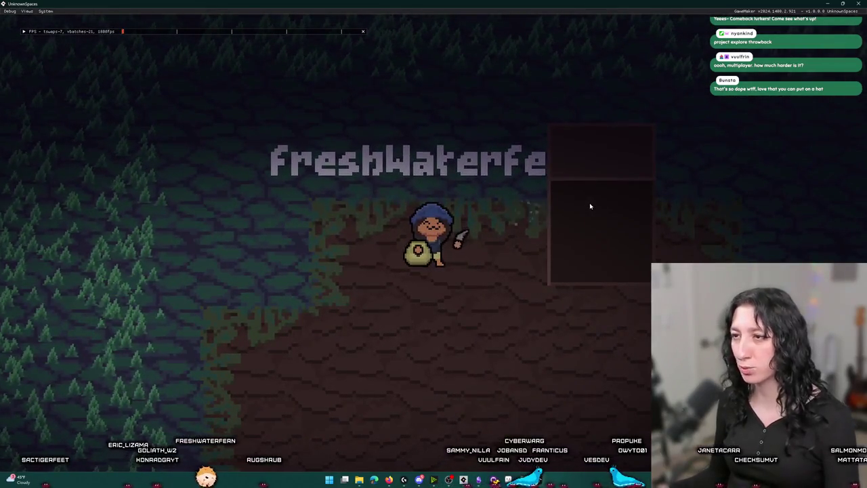
{"action": "key", "text": "a"}
{"action": "key", "text": "s"}
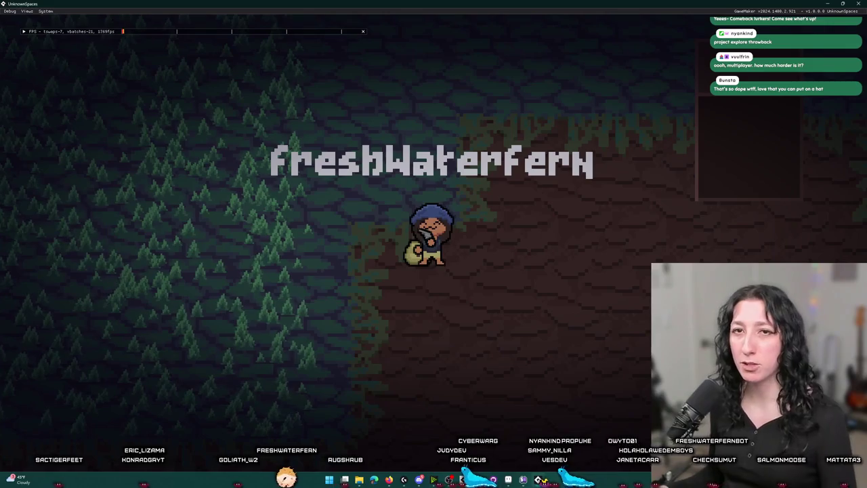
{"action": "key", "text": "d"}
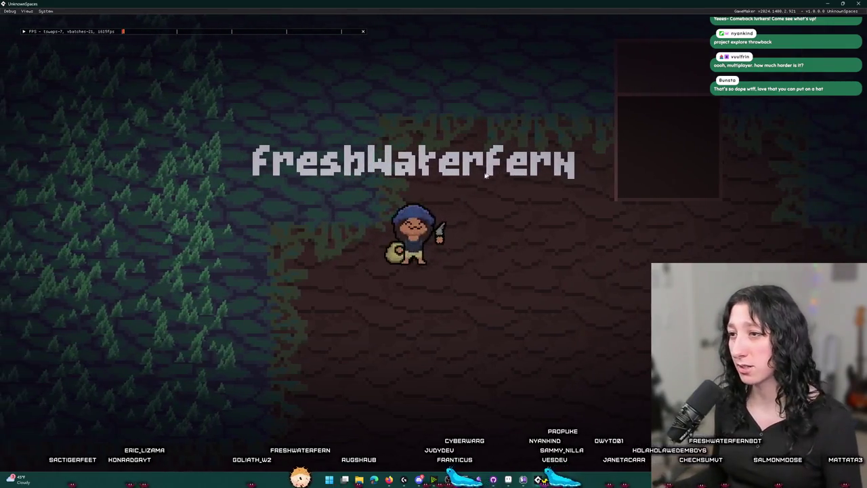
{"action": "key", "text": "a"}
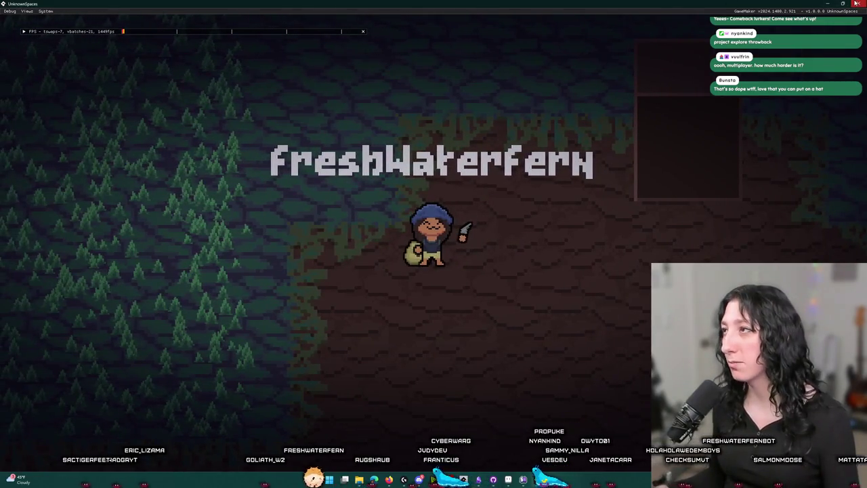
{"action": "left_click", "coordinate": [858, 4]}
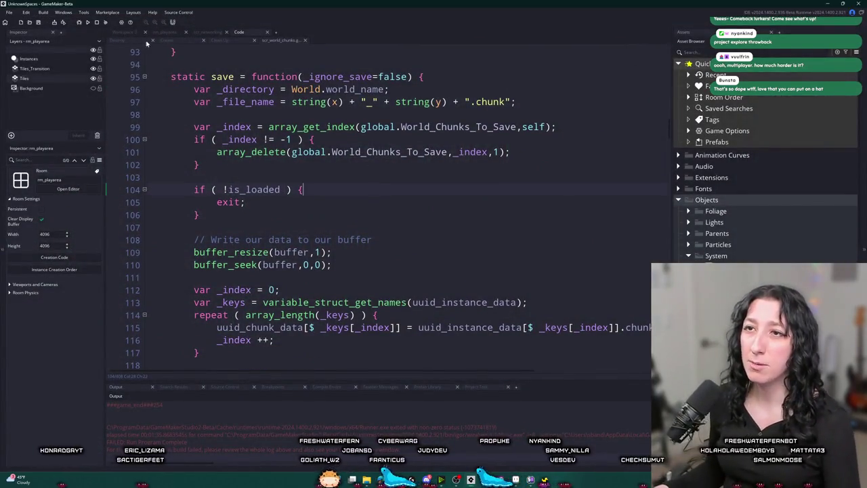
- Switch to obj_player's Create event and place the cursor inside get_save_data on line 3
{"action": "left_click", "coordinate": [163, 40]}
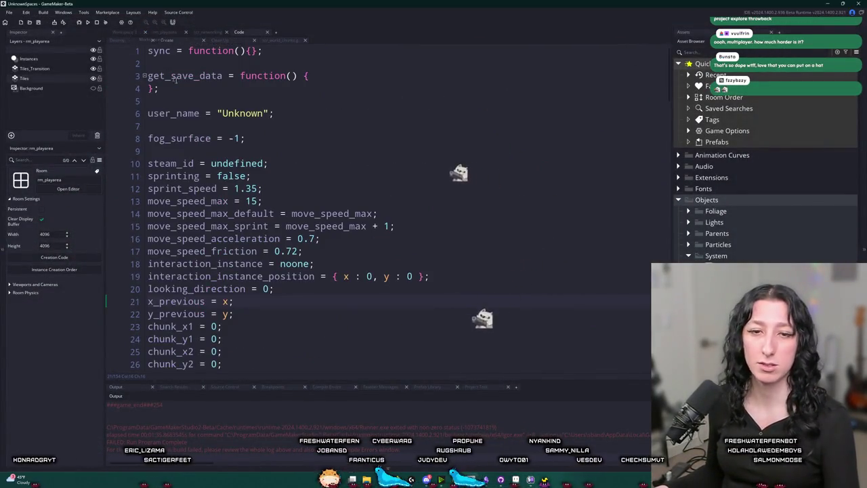
{"action": "left_click", "coordinate": [310, 75]}
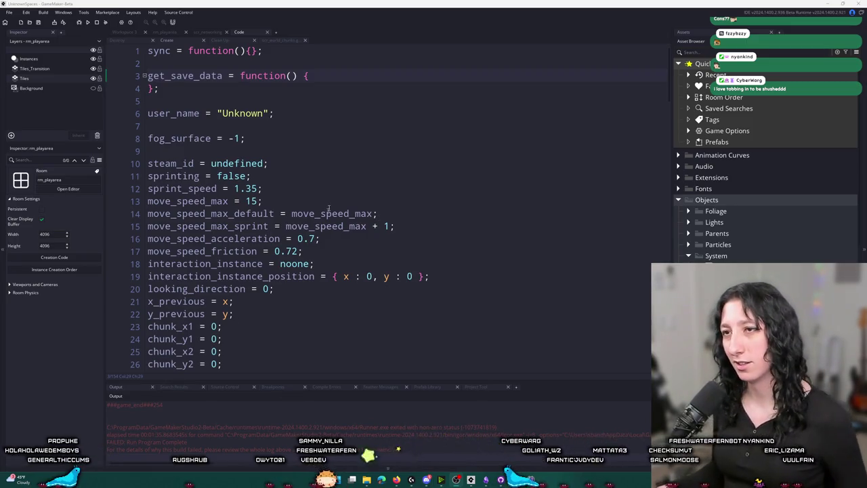
- Add an outfit : outfit entry to get_save_data and pick up the backpack_slot name from line 77
{"action": "left_click", "coordinate": [325, 175]}
{"action": "key", "text": "Return"}
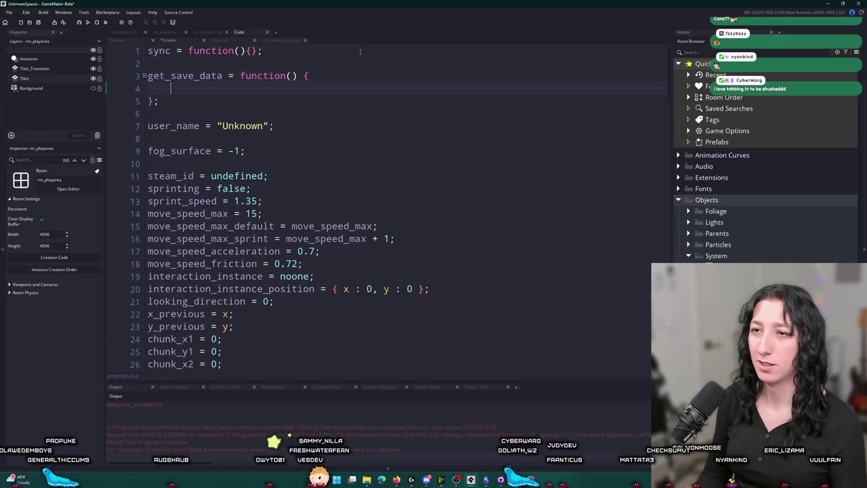
{"action": "scroll", "coordinate": [362, 165], "scroll_direction": "down", "scroll_amount": 3}
{"action": "scroll", "coordinate": [362, 165], "scroll_direction": "up", "scroll_amount": 2}
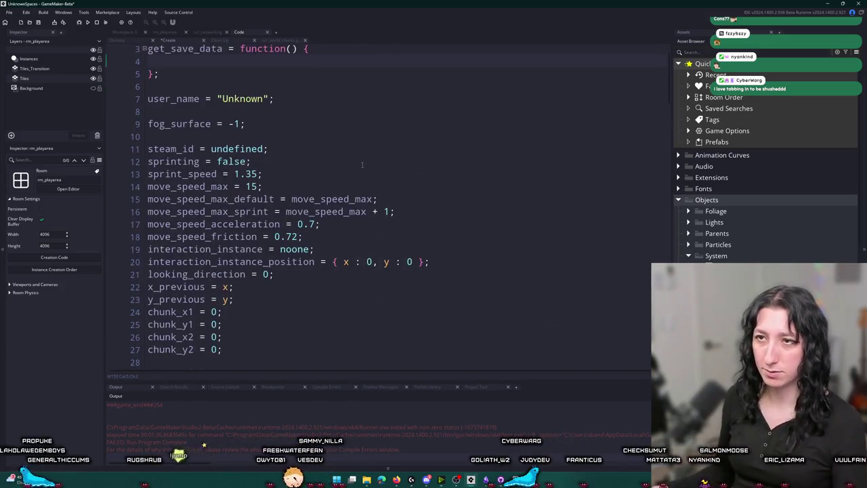
{"action": "type", "text": "outfit"}
{"action": "type", "text": "l"}
{"action": "type", "text": "fitk"}
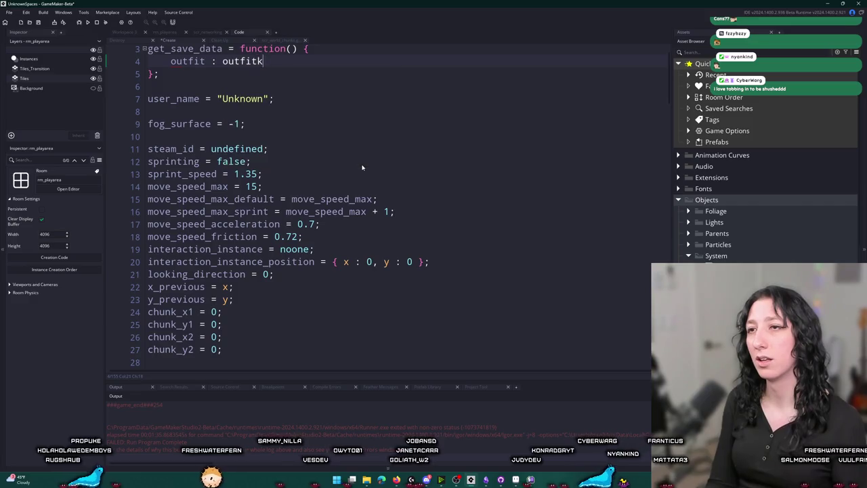
{"action": "scroll", "coordinate": [357, 175], "scroll_direction": "down", "scroll_amount": 2}
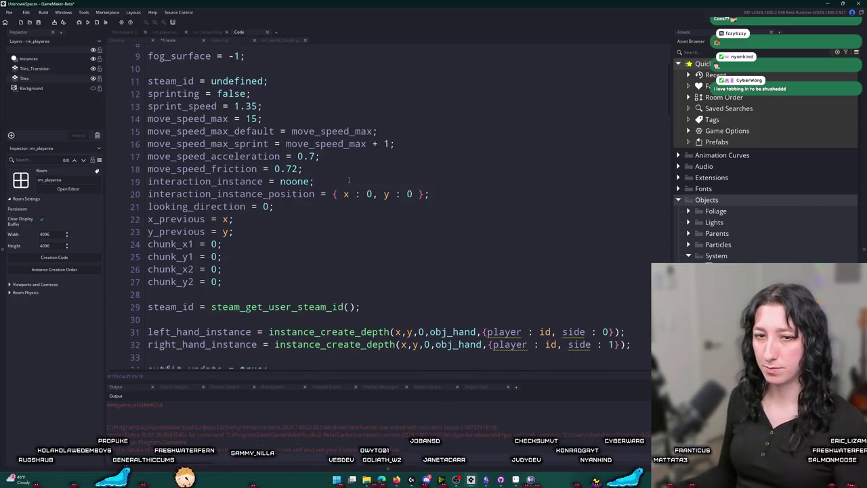
{"action": "scroll", "coordinate": [351, 190], "scroll_direction": "down", "scroll_amount": 3}
{"action": "scroll", "coordinate": [348, 200], "scroll_direction": "up", "scroll_amount": 2}
{"action": "scroll", "coordinate": [344, 214], "scroll_direction": "down", "scroll_amount": 2}
{"action": "scroll", "coordinate": [344, 214], "scroll_direction": "down", "scroll_amount": 15}
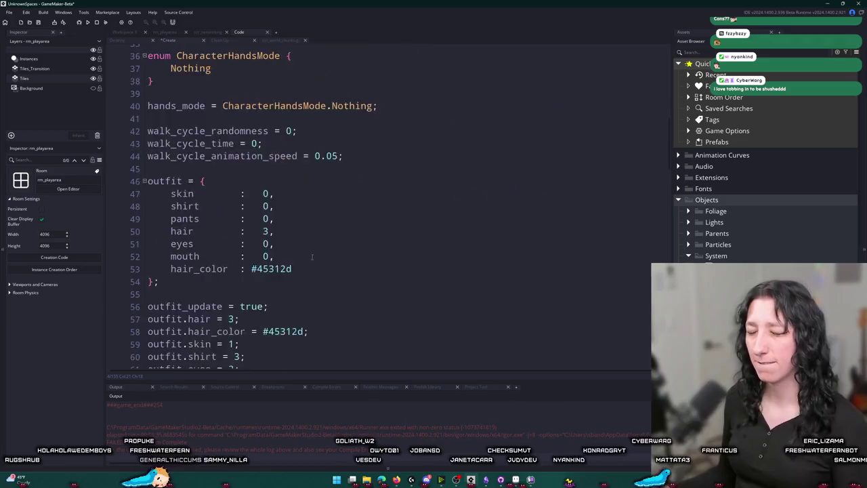
{"action": "double_click", "coordinate": [206, 216]}
{"action": "key", "text": "ctrl+c"}
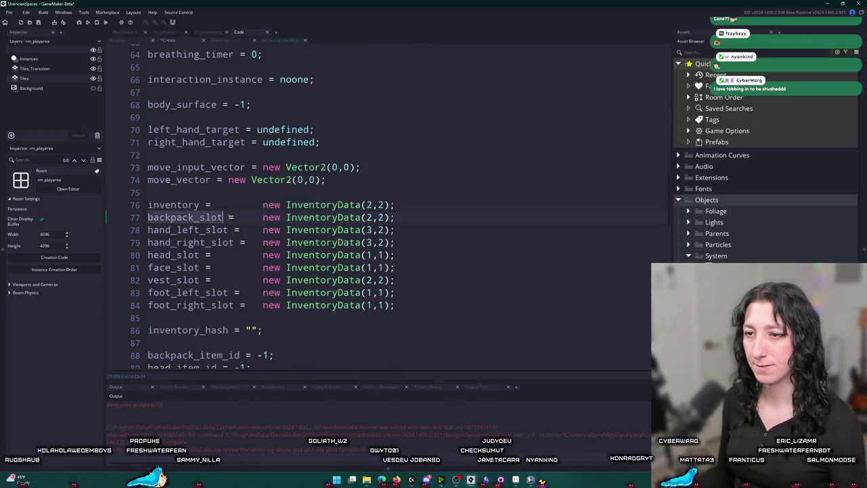
{"action": "scroll", "coordinate": [206, 216], "scroll_direction": "up", "scroll_amount": 11}
{"action": "scroll", "coordinate": [266, 134], "scroll_direction": "up", "scroll_amount": 10}
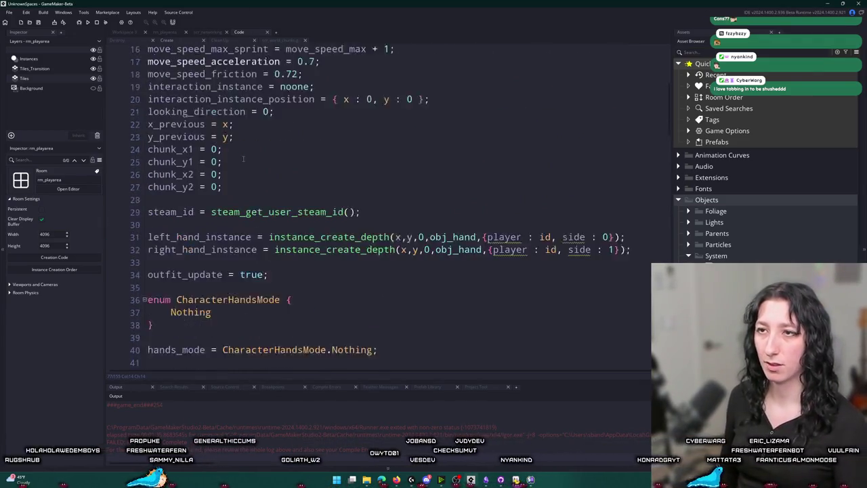
- Duplicate the outfit line and turn the copies into two backpack_slot : backpack_slot entries
{"action": "key", "text": "ctrl+d"}
{"action": "key", "text": "ctrl+v"}
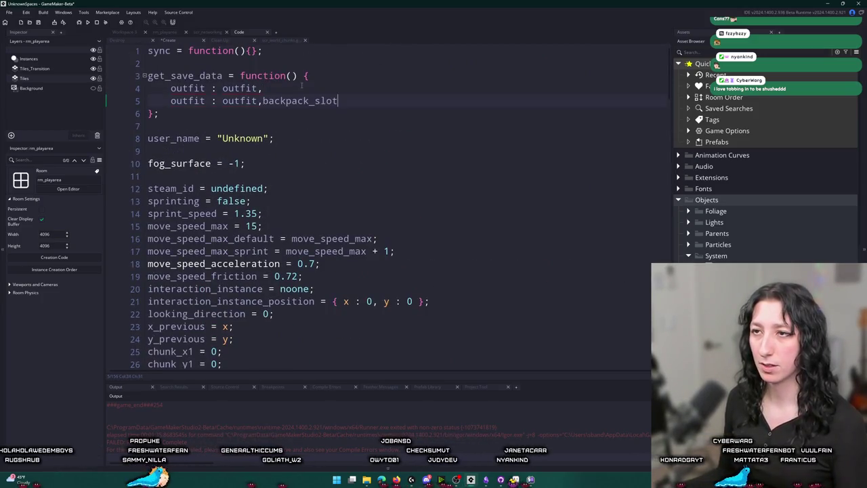
{"action": "double_click", "coordinate": [233, 100]}
{"action": "key", "text": "ctrl+v"}
{"action": "double_click", "coordinate": [188, 100]}
{"action": "key", "text": "ctrl+v"}
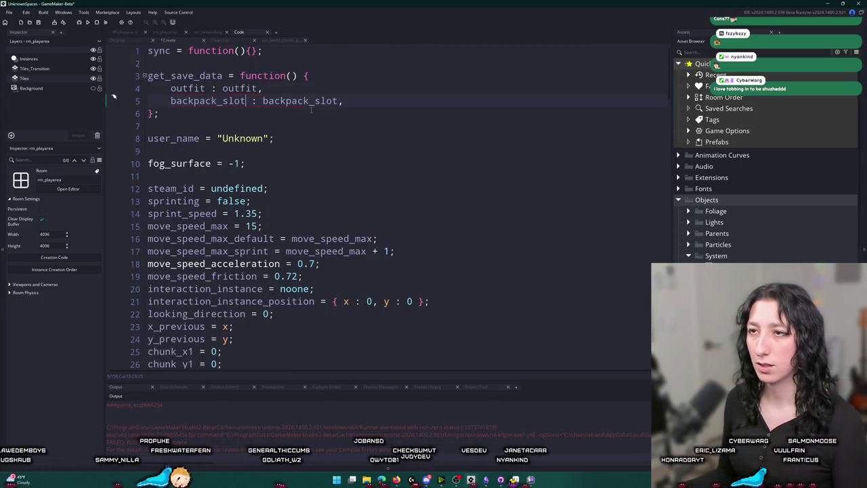
{"action": "key", "text": "ctrl+d"}
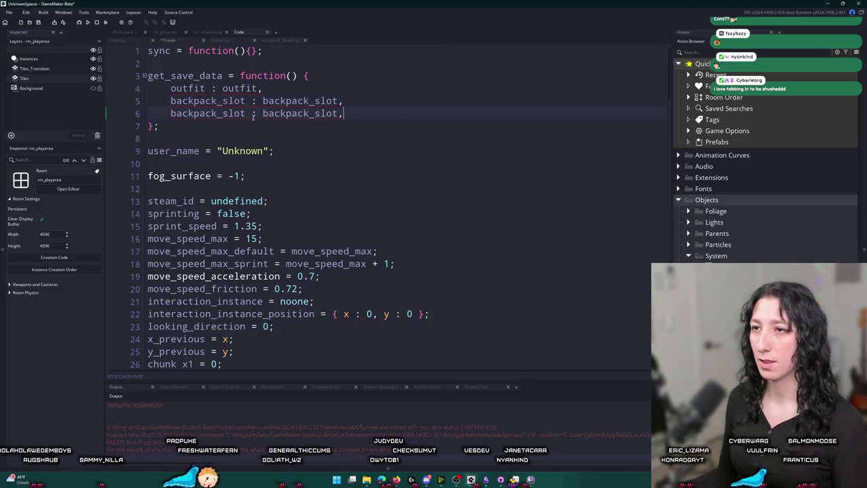
- Select the seven equipment slot declarations further down the Create code
{"action": "scroll", "coordinate": [196, 247], "scroll_direction": "down", "scroll_amount": 15}
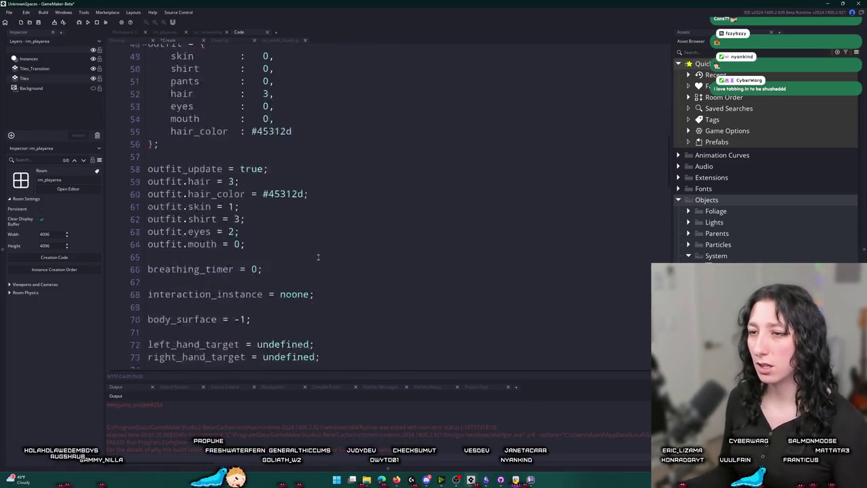
{"action": "scroll", "coordinate": [196, 247], "scroll_direction": "down", "scroll_amount": 5}
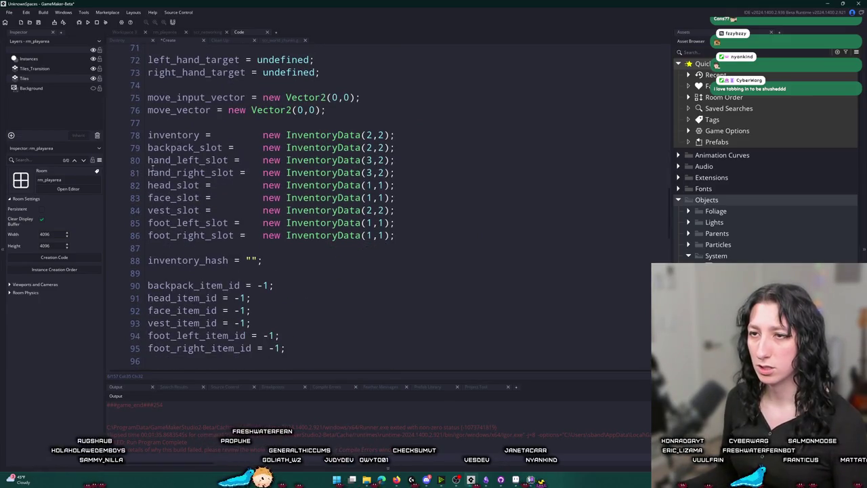
{"action": "mouse_move", "coordinate": [147, 160]}
{"action": "left_mouse_down"}
{"action": "mouse_move", "coordinate": [271, 260]}
{"action": "mouse_move", "coordinate": [445, 237]}
{"action": "left_mouse_up"}
{"action": "key", "text": "ctrl+c"}
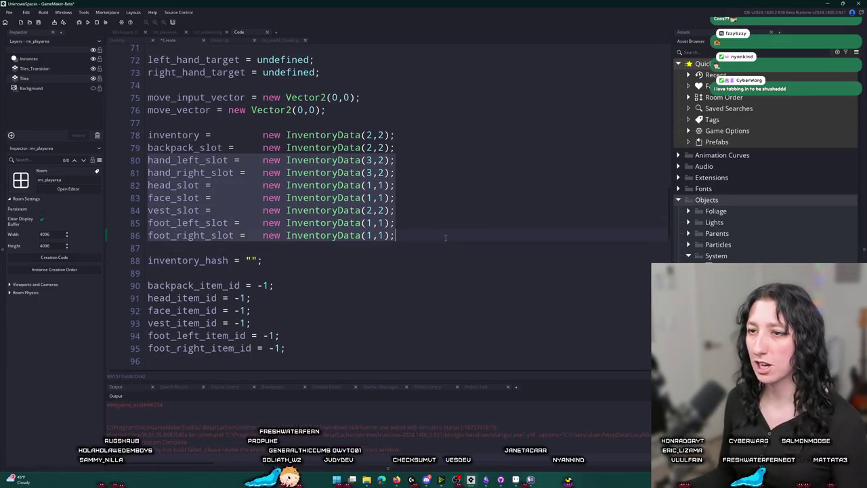
{"action": "scroll", "coordinate": [445, 237], "scroll_direction": "up", "scroll_amount": 2}
{"action": "scroll", "coordinate": [445, 237], "scroll_direction": "down", "scroll_amount": 4}
{"action": "left_click", "coordinate": [147, 54]}
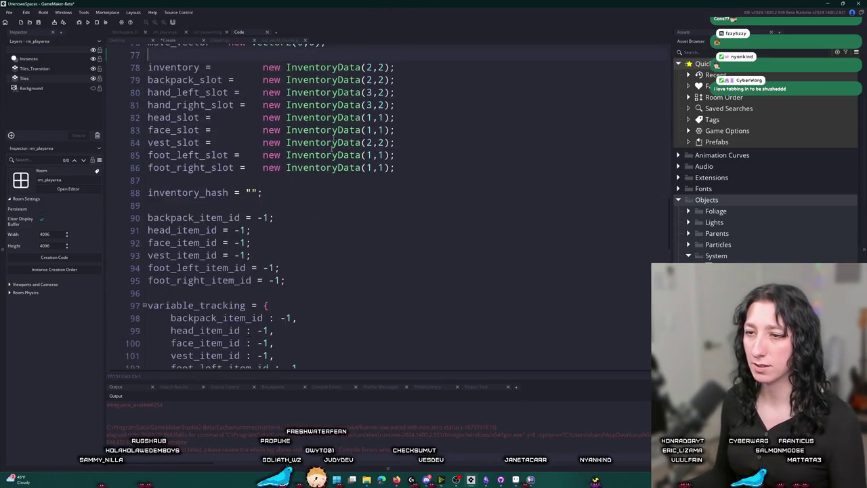
{"action": "scroll", "coordinate": [317, 271], "scroll_direction": "down", "scroll_amount": 2}
{"action": "scroll", "coordinate": [316, 271], "scroll_direction": "up", "scroll_amount": 20}
{"action": "left_click", "coordinate": [305, 283]}
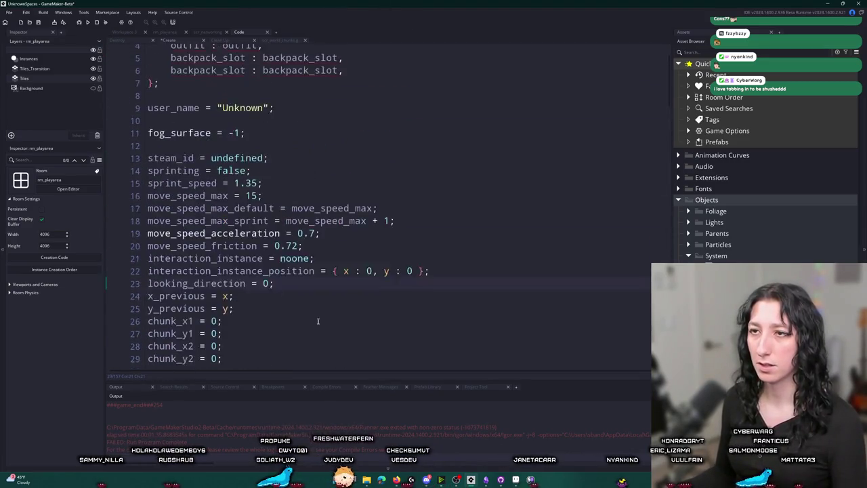
- Paste the slot declarations at the top and turn a backpack_slot entry into hand_left_slot
{"action": "scroll", "coordinate": [317, 323], "scroll_direction": "up", "scroll_amount": 1}
{"action": "key", "text": "Return"}
{"action": "key", "text": "Return"}
{"action": "key", "text": "ctrl+v"}
{"action": "double_click", "coordinate": [193, 76]}
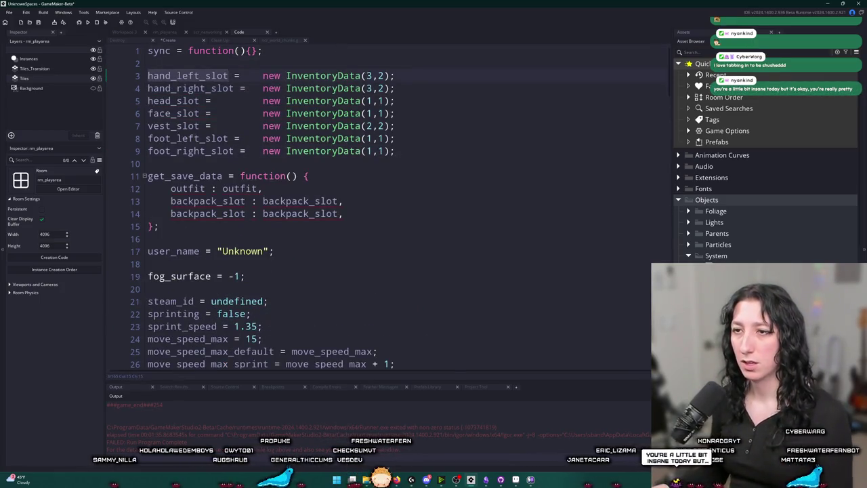
{"action": "key", "text": "ctrl+c"}
{"action": "double_click", "coordinate": [208, 201]}
{"action": "key", "text": "ctrl+v"}
{"action": "double_click", "coordinate": [300, 201]}
{"action": "key", "text": "ctrl+v"}
{"action": "key", "text": "ctrl+d"}
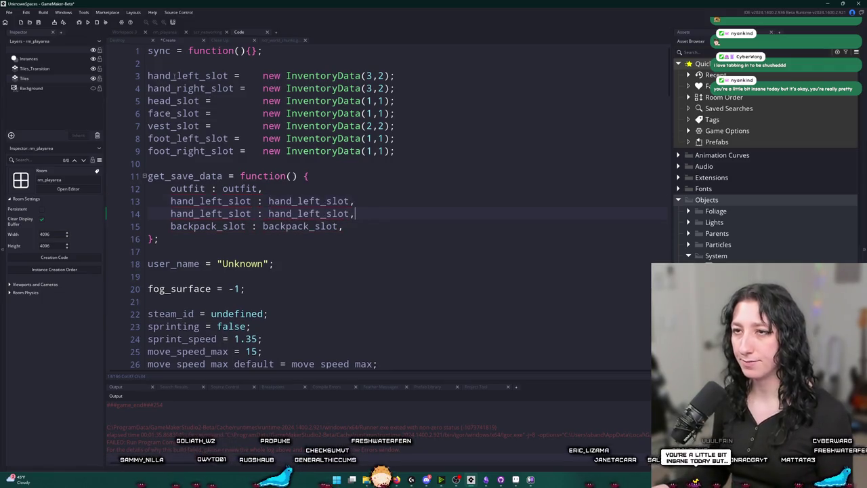
- Add hand_right_slot and head_slot key : value entries
{"action": "double_click", "coordinate": [190, 88]}
{"action": "key", "text": "ctrl+c"}
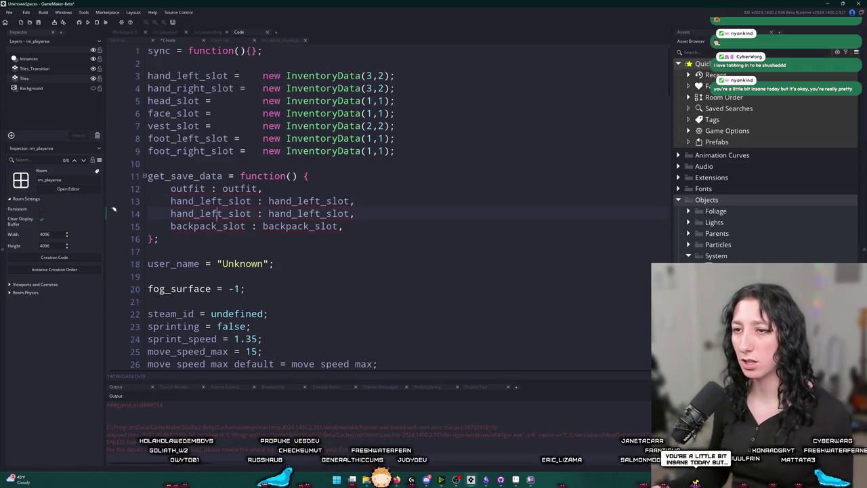
{"action": "double_click", "coordinate": [215, 213]}
{"action": "key", "text": "ctrl+v"}
{"action": "double_click", "coordinate": [311, 214]}
{"action": "key", "text": "ctrl+v"}
{"action": "key", "text": "ctrl+d"}
{"action": "double_click", "coordinate": [183, 100]}
{"action": "key", "text": "ctrl+c"}
{"action": "double_click", "coordinate": [214, 226]}
{"action": "key", "text": "ctrl+v"}
{"action": "double_click", "coordinate": [312, 226]}
{"action": "key", "text": "ctrl+v"}
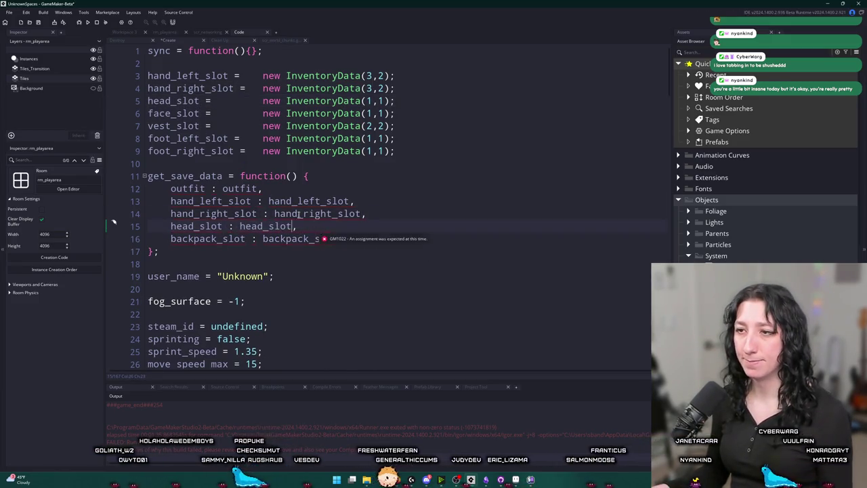
{"action": "key", "text": "ctrl+d"}
- Add face_slot and vest_slot key : value entries
{"action": "double_click", "coordinate": [173, 113]}
{"action": "key", "text": "ctrl+c"}
{"action": "double_click", "coordinate": [196, 238]}
{"action": "key", "text": "ctrl+v"}
{"action": "left_click", "coordinate": [263, 239]}
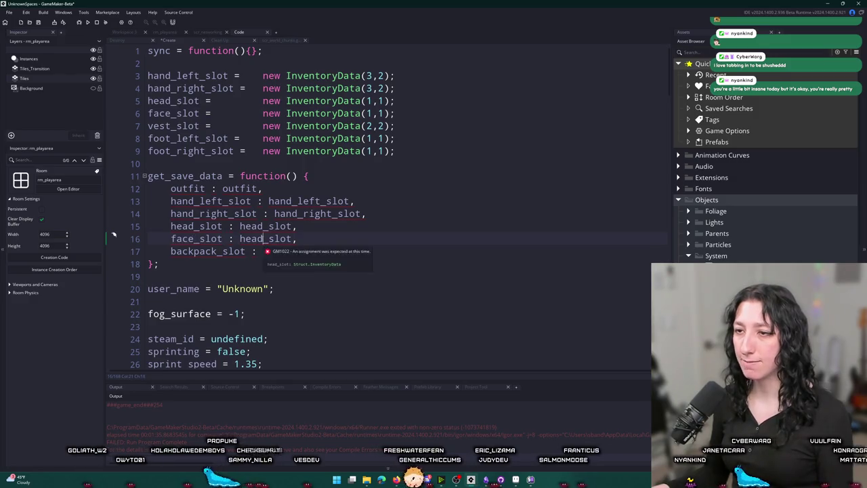
{"action": "double_click", "coordinate": [265, 239]}
{"action": "key", "text": "ctrl+v"}
{"action": "key", "text": "ctrl+d"}
{"action": "double_click", "coordinate": [173, 125]}
{"action": "key", "text": "ctrl+c"}
{"action": "double_click", "coordinate": [197, 251]}
{"action": "key", "text": "ctrl+v"}
{"action": "double_click", "coordinate": [264, 252]}
{"action": "key", "text": "ctrl+v"}
{"action": "key", "text": "ctrl+d"}
- Add foot_left_slot and foot_right_slot key : value entries
{"action": "double_click", "coordinate": [188, 138]}
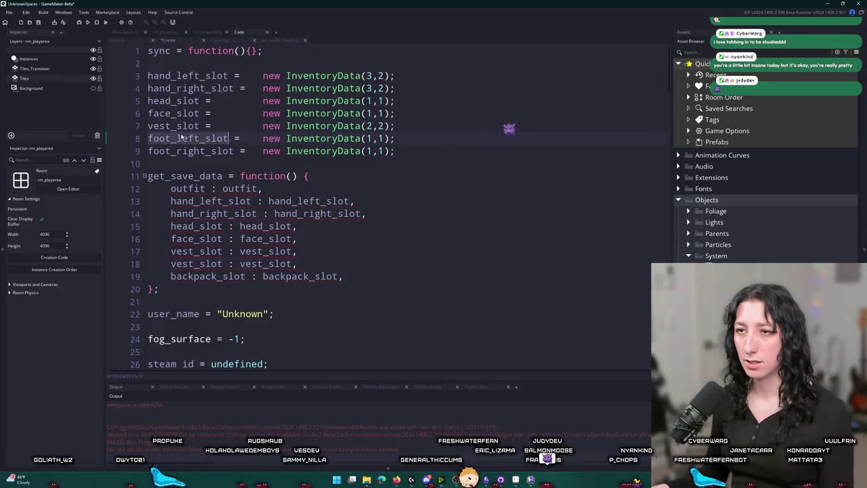
{"action": "double_click", "coordinate": [178, 138]}
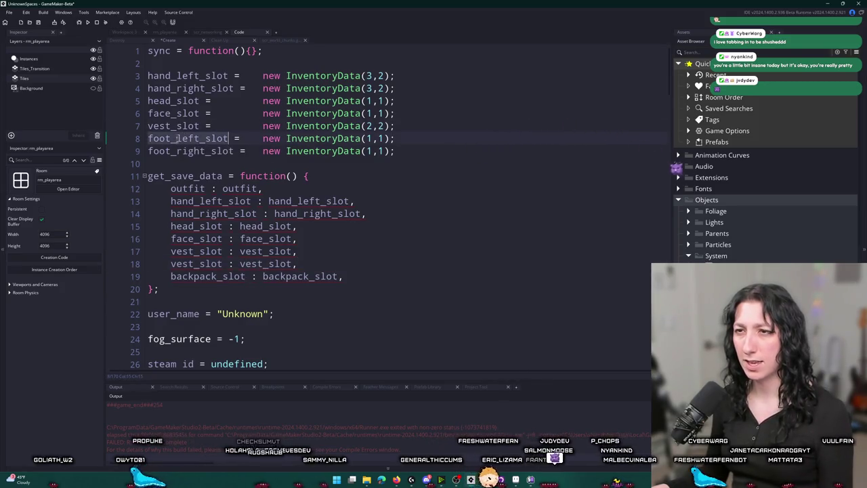
{"action": "key", "text": "ctrl+c"}
{"action": "double_click", "coordinate": [197, 264]}
{"action": "key", "text": "ctrl+v"}
{"action": "double_click", "coordinate": [265, 263]}
{"action": "key", "text": "ctrl+v"}
{"action": "key", "text": "ctrl+d"}
{"action": "double_click", "coordinate": [170, 151]}
{"action": "key", "text": "ctrl+c"}
{"action": "double_click", "coordinate": [207, 276]}
{"action": "key", "text": "ctrl+v"}
{"action": "double_click", "coordinate": [308, 276]}
{"action": "key", "text": "ctrl+v"}
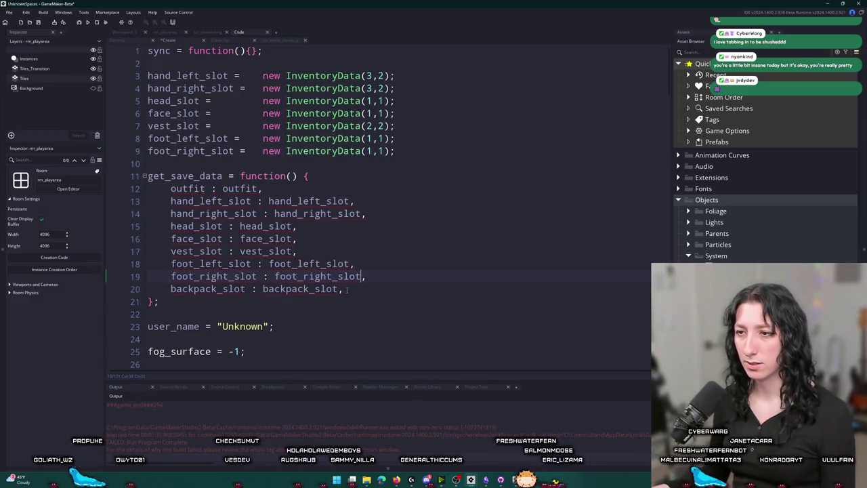
- Move the backpack_slot entry after outfit and delete the temporary slot declarations
{"action": "left_click_drag", "start_coordinate": [347, 289], "coordinate": [171, 289]}
{"action": "left_click", "coordinate": [417, 278], "text": "shift"}
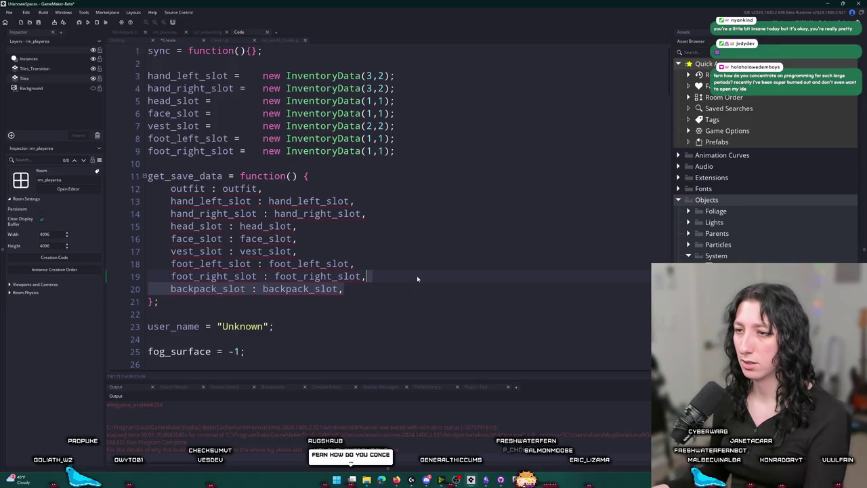
{"action": "key", "text": "BackSpace"}
{"action": "key", "text": "ctrl+v"}
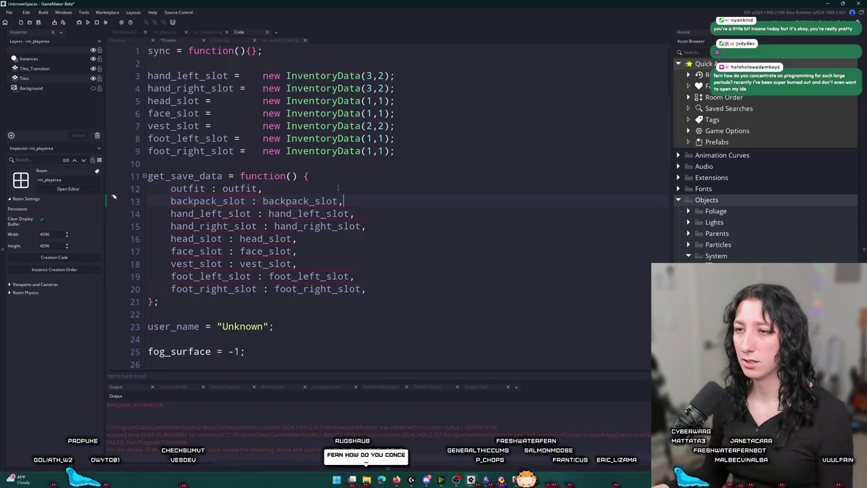
{"action": "mouse_move", "coordinate": [434, 150]}
{"action": "left_mouse_down"}
{"action": "mouse_move", "coordinate": [203, 100]}
{"action": "mouse_move", "coordinate": [111, 67]}
{"action": "left_mouse_up"}
{"action": "key", "text": "BackSpace"}
{"action": "key", "text": "BackSpace"}
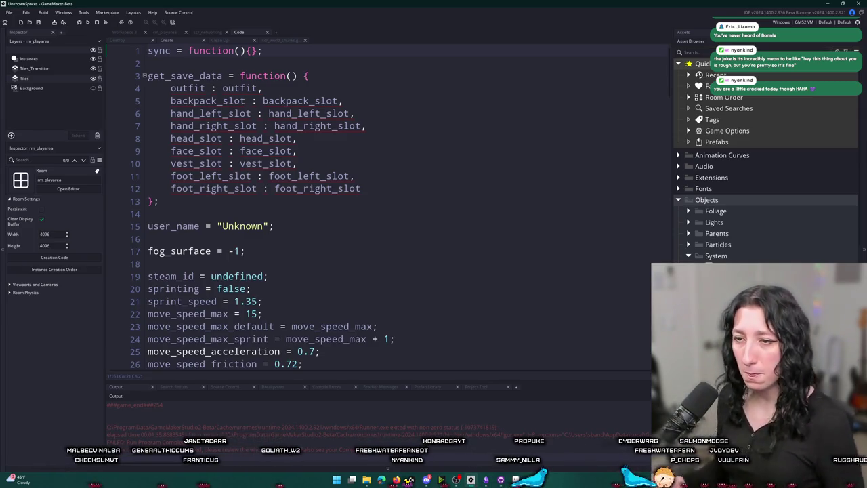
{"action": "mouse_move", "coordinate": [241, 88]}
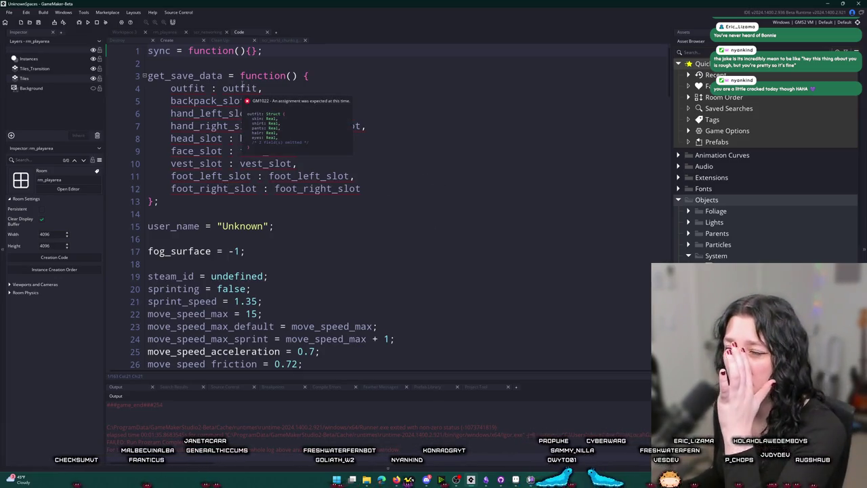
{"action": "mouse_move", "coordinate": [196, 101]}
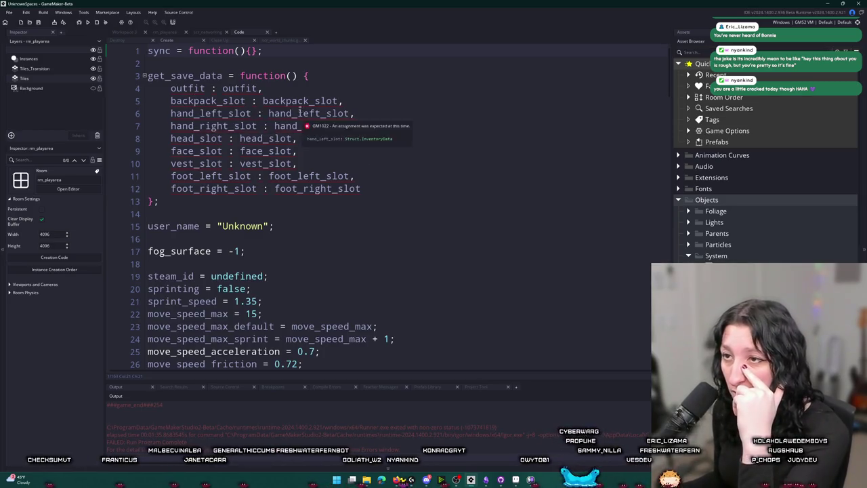
- Wrap the slot entries in an indented return { } struct, then go to scr_world_chunks
{"action": "left_click", "coordinate": [321, 75]}
{"action": "key", "text": "Return"}
{"action": "type", "text": "{"}
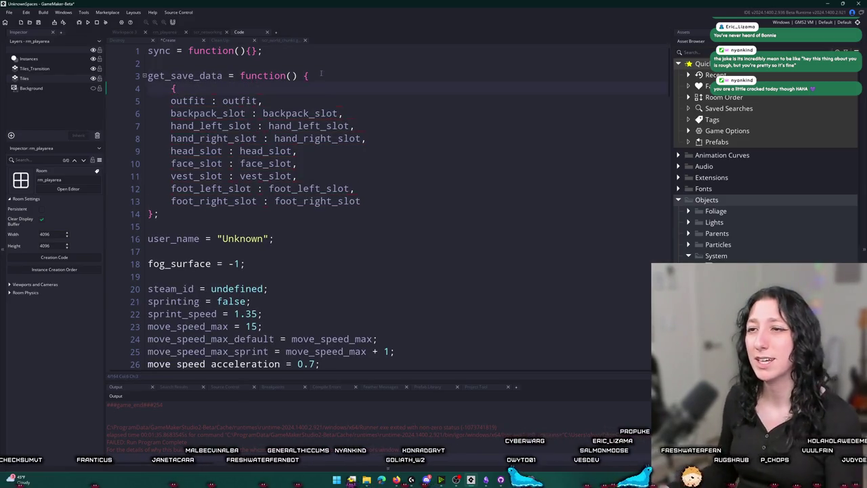
{"action": "left_click", "coordinate": [362, 200]}
{"action": "key", "text": "Return"}
{"action": "type", "text": "}"}
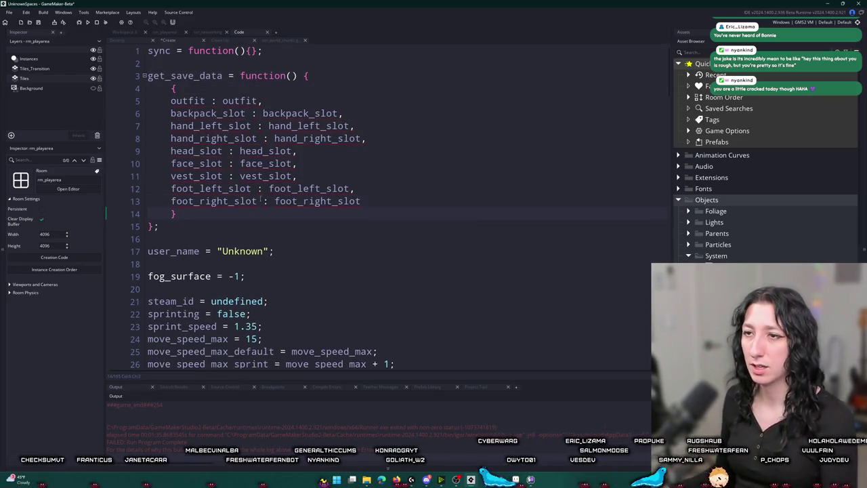
{"action": "left_click_drag", "start_coordinate": [362, 200], "coordinate": [149, 96]}
{"action": "key", "text": "Tab"}
{"action": "left_click", "coordinate": [171, 88]}
{"action": "type", "text": "return"}
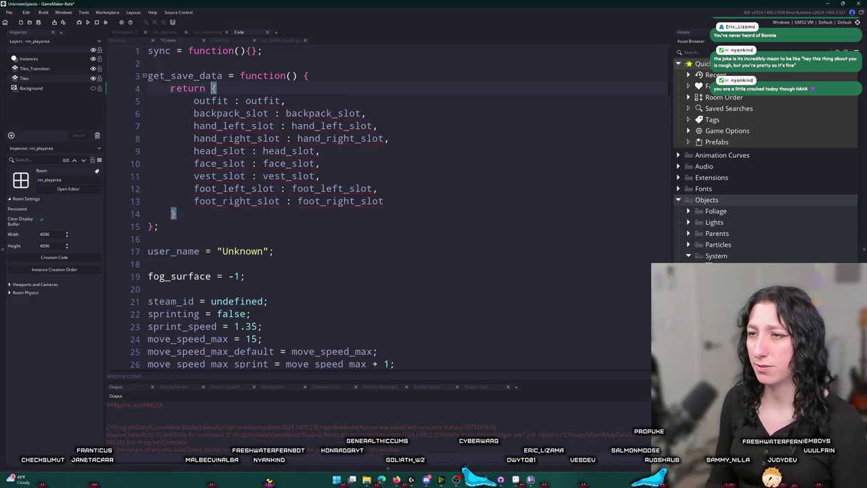
{"action": "left_click", "coordinate": [382, 80]}
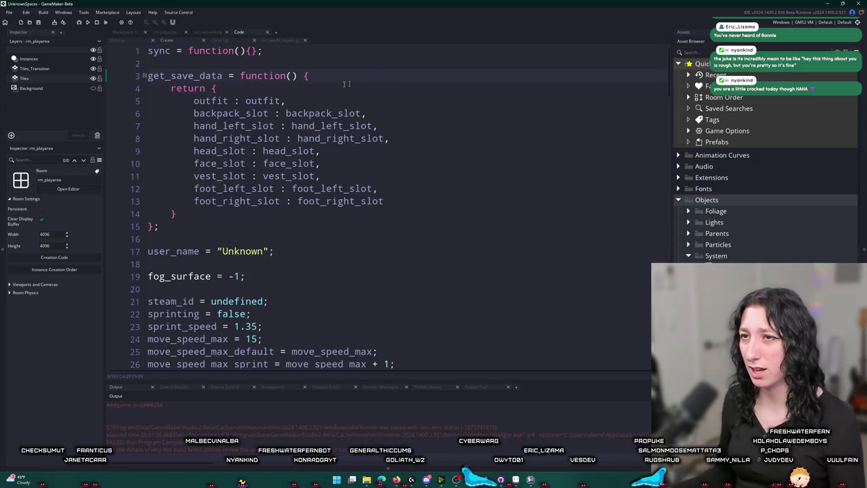
{"action": "left_click", "coordinate": [290, 42]}
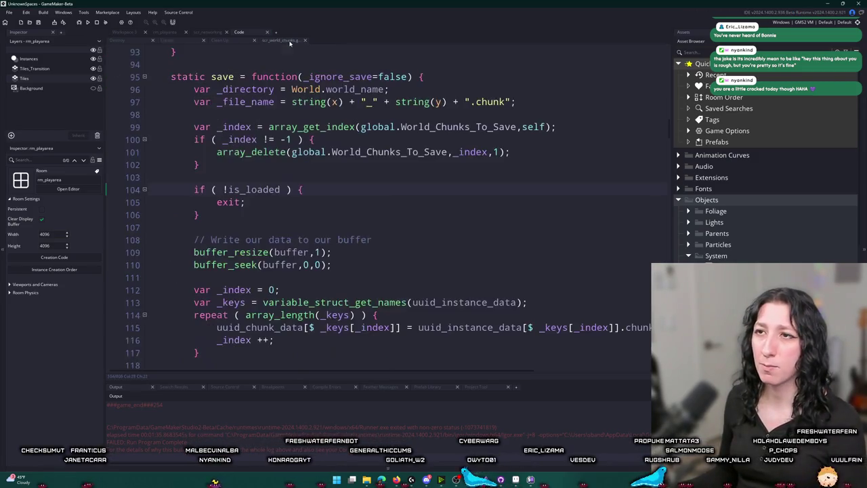
- Look through the open editor tabs and obj_world's Create event lines
{"action": "left_click", "coordinate": [264, 30]}
{"action": "left_click", "coordinate": [210, 32]}
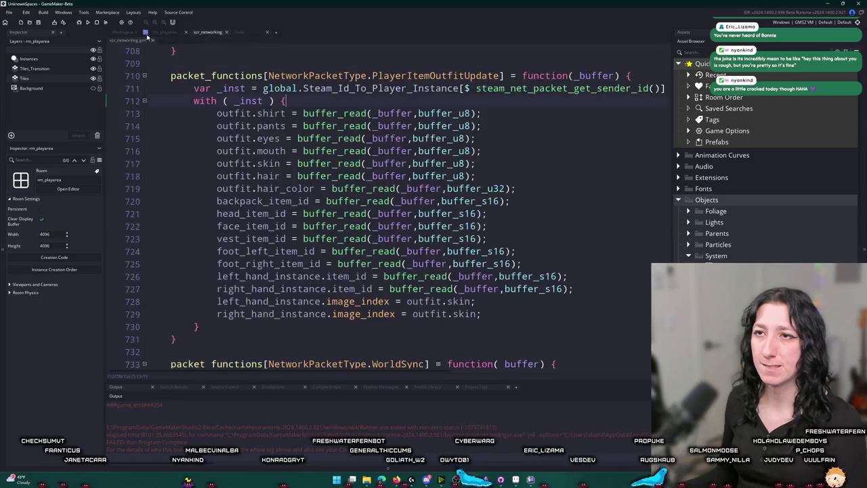
{"action": "left_click", "coordinate": [166, 32]}
{"action": "left_click", "coordinate": [124, 32]}
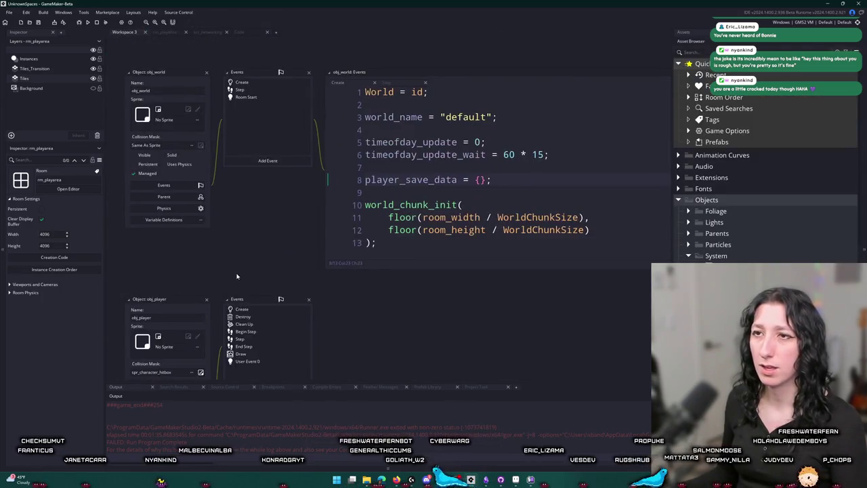
{"action": "left_click", "coordinate": [332, 165]}
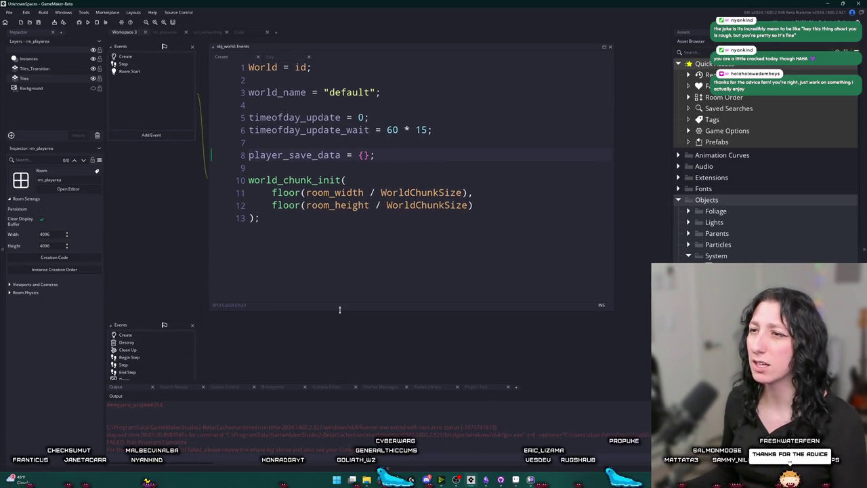
{"action": "left_click_drag", "start_coordinate": [203, 205], "coordinate": [254, 282]}
{"action": "left_click", "coordinate": [367, 206]}
- In obj_world's Step event, add a blank line after world_chunk_save() in the chunk-saving block
{"action": "left_click", "coordinate": [199, 141]}
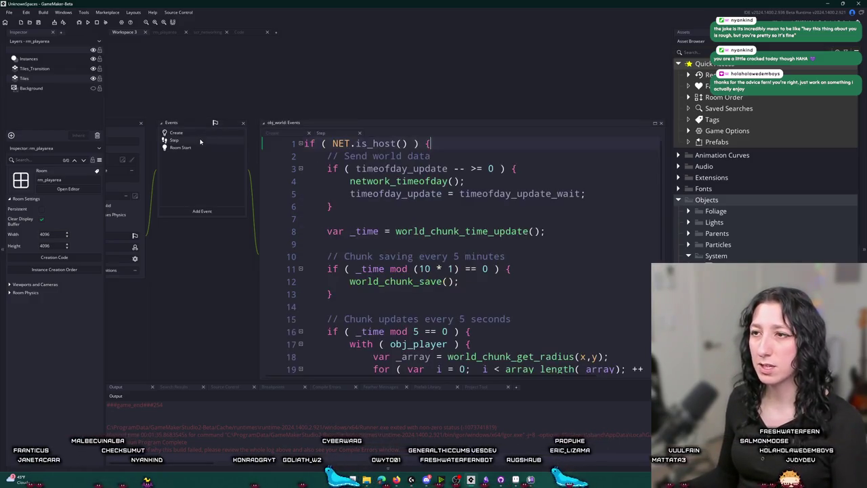
{"action": "scroll", "coordinate": [458, 134], "scroll_direction": "down", "scroll_amount": 2}
{"action": "left_click", "coordinate": [409, 196]}
{"action": "scroll", "coordinate": [409, 242], "scroll_direction": "up", "scroll_amount": 1}
{"action": "scroll", "coordinate": [408, 246], "scroll_direction": "up", "scroll_amount": 1}
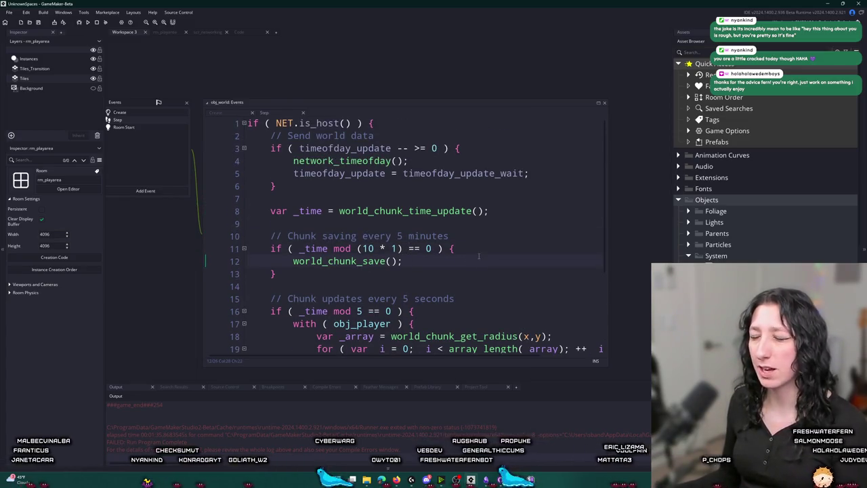
{"action": "left_click", "coordinate": [483, 245]}
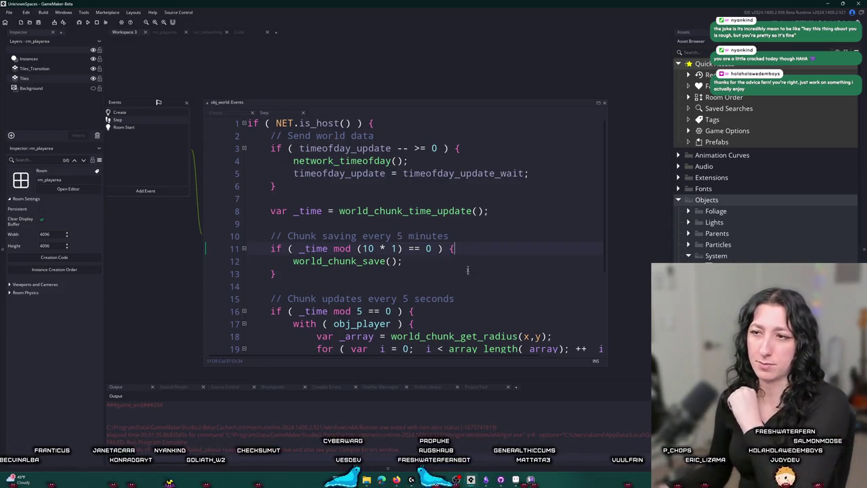
{"action": "key", "text": "Return"}
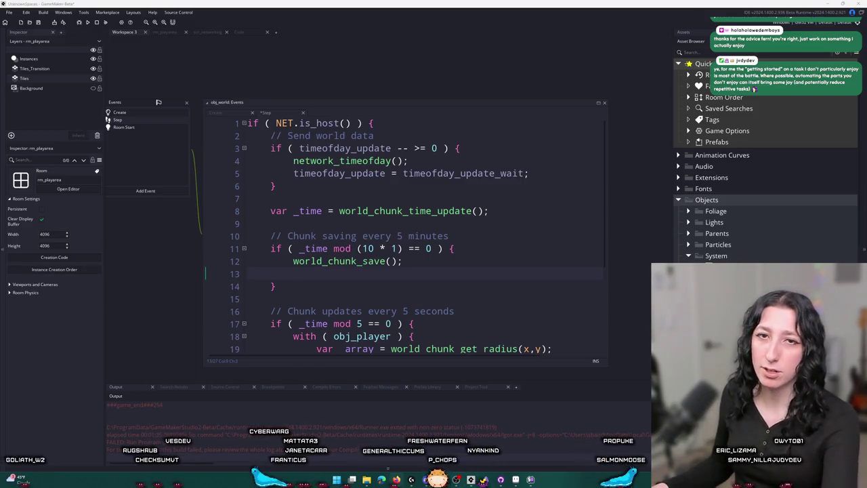
{"action": "key", "text": "super"}
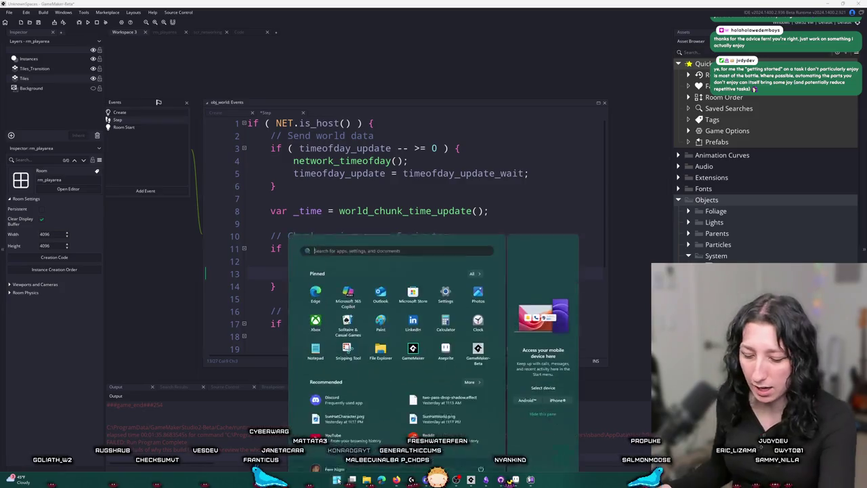
- Launch Spotify, play Buttercup from the personal playlist, then close Spotify
{"action": "type", "text": "spo"}
{"action": "key", "text": "Return"}
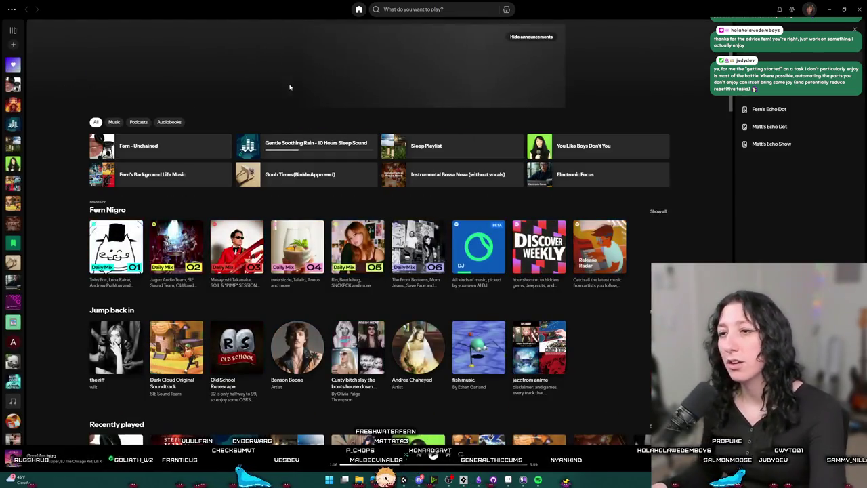
{"action": "left_click", "coordinate": [18, 76]}
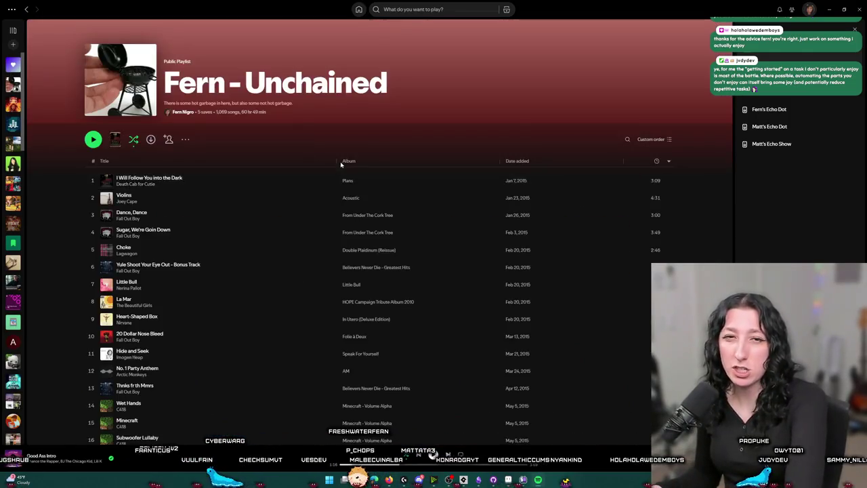
{"action": "key", "text": "End"}
{"action": "scroll", "coordinate": [228, 271], "scroll_direction": "up", "scroll_amount": 4}
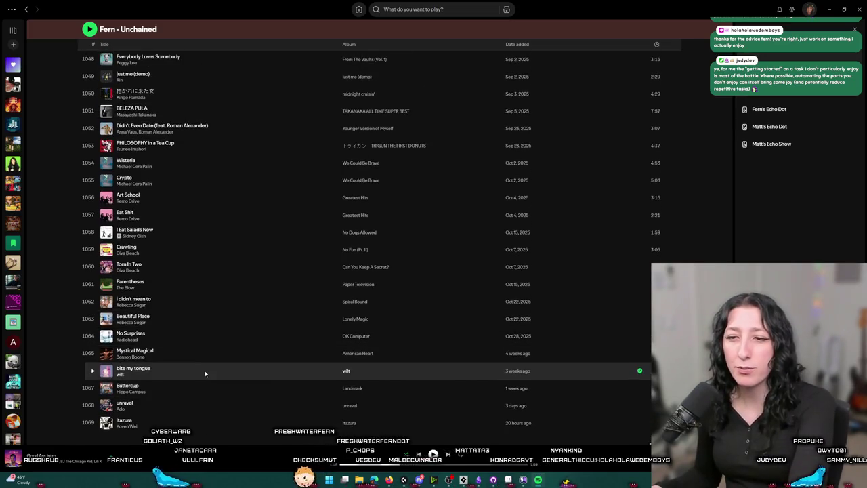
{"action": "double_click", "coordinate": [211, 370]}
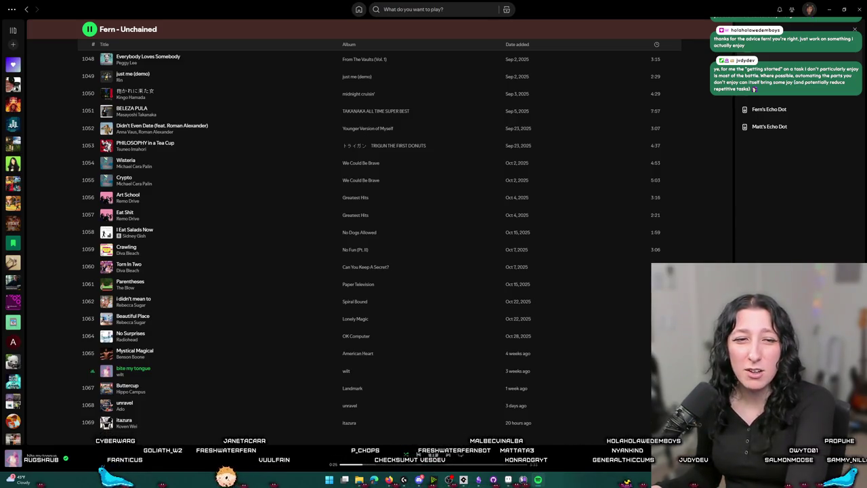
{"action": "double_click", "coordinate": [244, 392]}
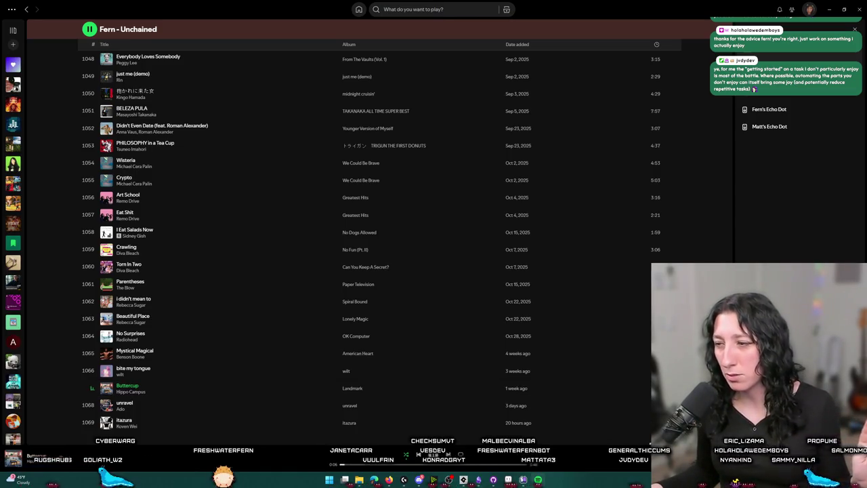
{"action": "left_click", "coordinate": [859, 9]}
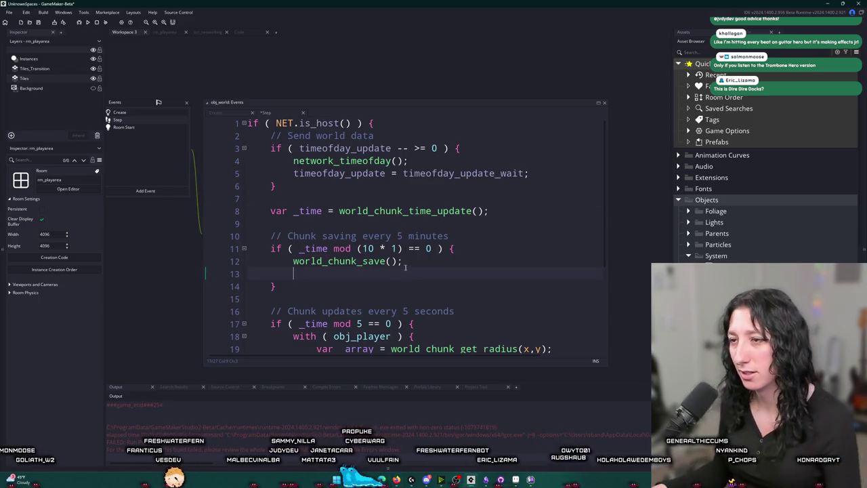
- Type and erase a with ( get_save_data statement, then switch to the Create event
{"action": "type", "text": "with ( get_save_data"}
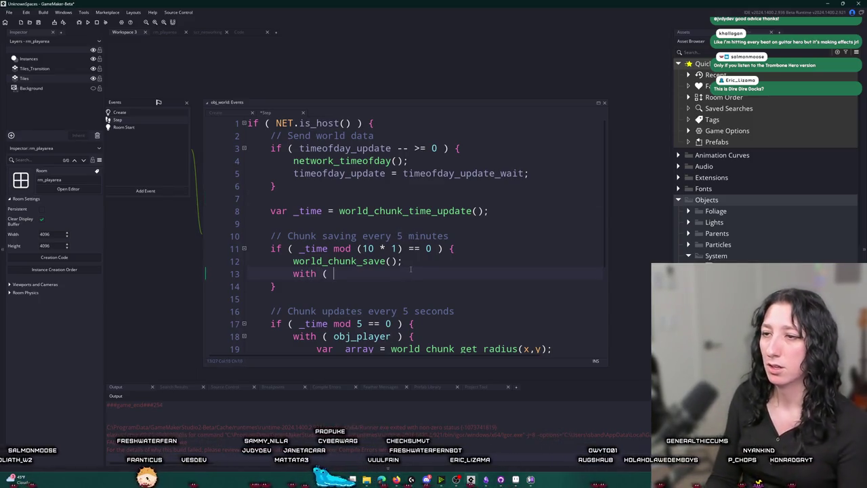
{"action": "key", "text": "ctrl+BackSpace"}
{"action": "key", "text": "ctrl+BackSpace"}
{"action": "key", "text": "ctrl+BackSpace"}
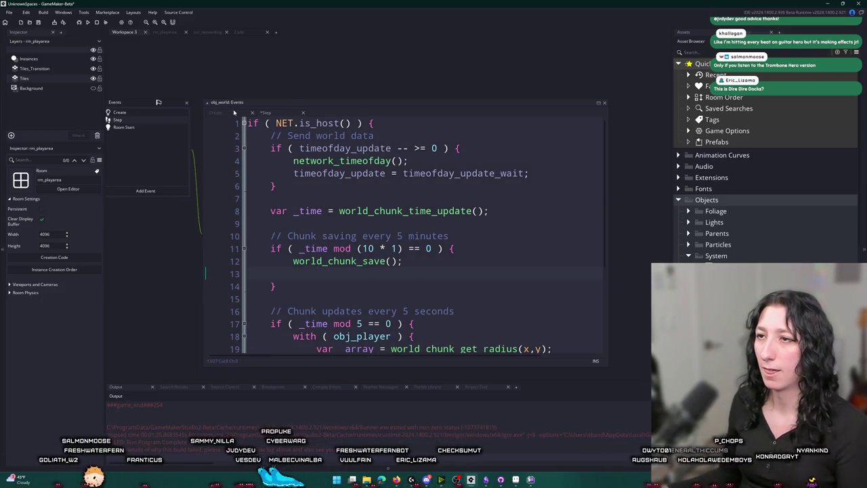
{"action": "key", "text": "ctrl+Tab"}
{"action": "key", "text": "Return"}
{"action": "key", "text": "Return"}
- Add an empty player_save_data = function() { } below world_chunk_init and rename line 8 to player_data
{"action": "key", "text": "BackSpace"}
{"action": "key", "text": "BackSpace"}
{"action": "type", "text": ";"}
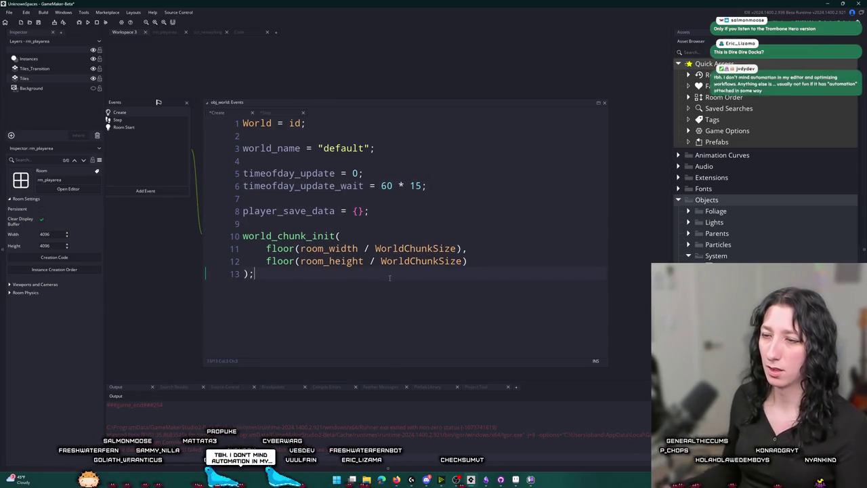
{"action": "left_click", "coordinate": [389, 277]}
{"action": "key", "text": "Return"}
{"action": "key", "text": "Return"}
{"action": "type", "text": "r_asv"}
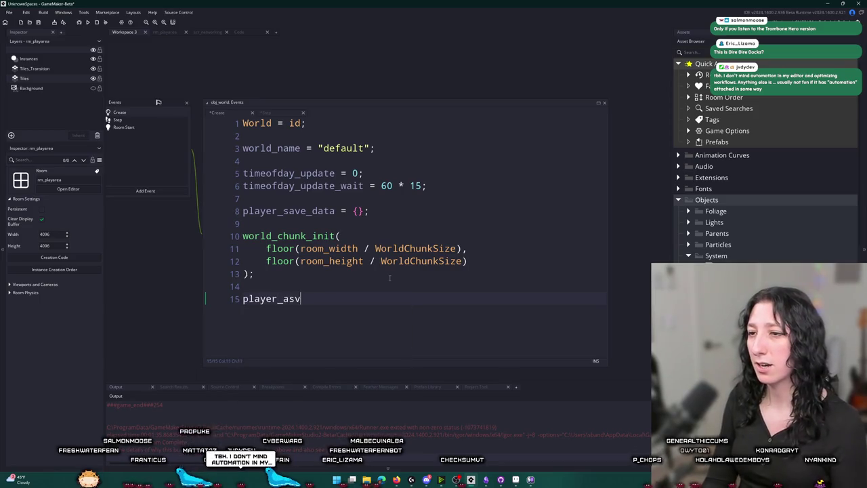
{"action": "type", "text": "eave_data"}
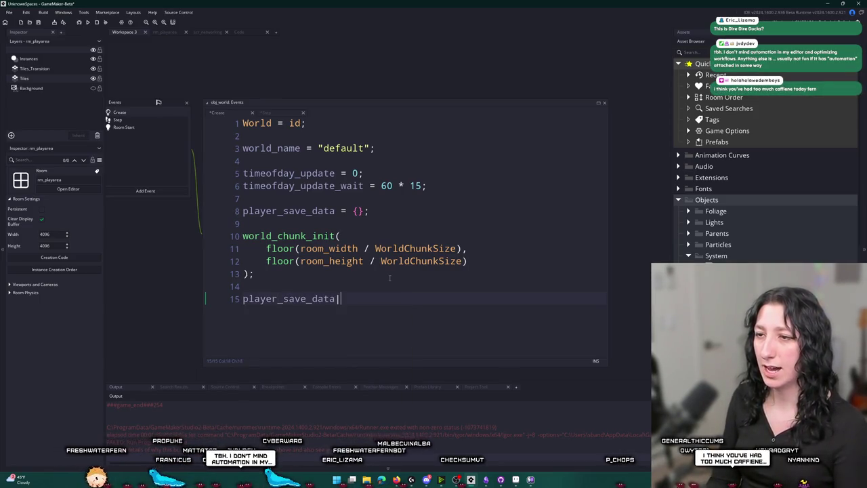
{"action": "key", "text": "BackSpace"}
{"action": "key", "text": "BackSpace"}
{"action": "key", "text": "BackSpace"}
{"action": "key", "text": "BackSpace"}
{"action": "key", "text": "BackSpace"}
{"action": "key", "text": "BackSpace"}
{"action": "type", "text": "save"}
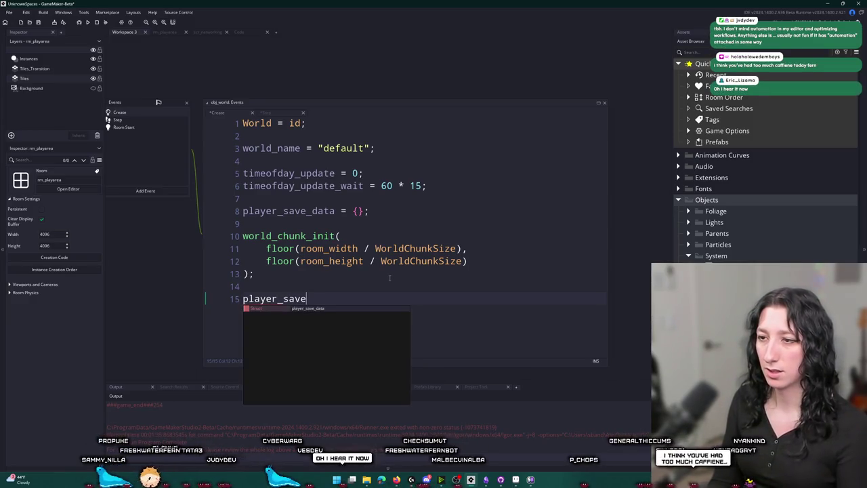
{"action": "type", "text": "_data"}
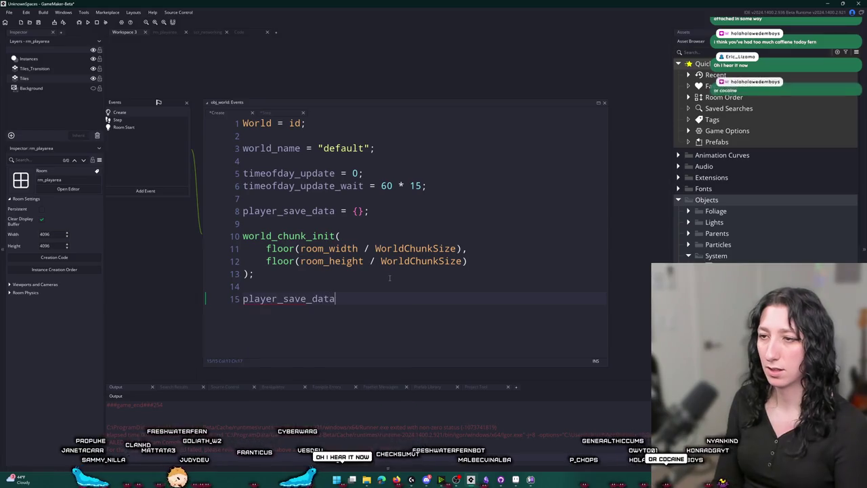
{"action": "type", "text": " = function() {"}
{"action": "key", "text": "Return"}
{"action": "type", "text": "}"}
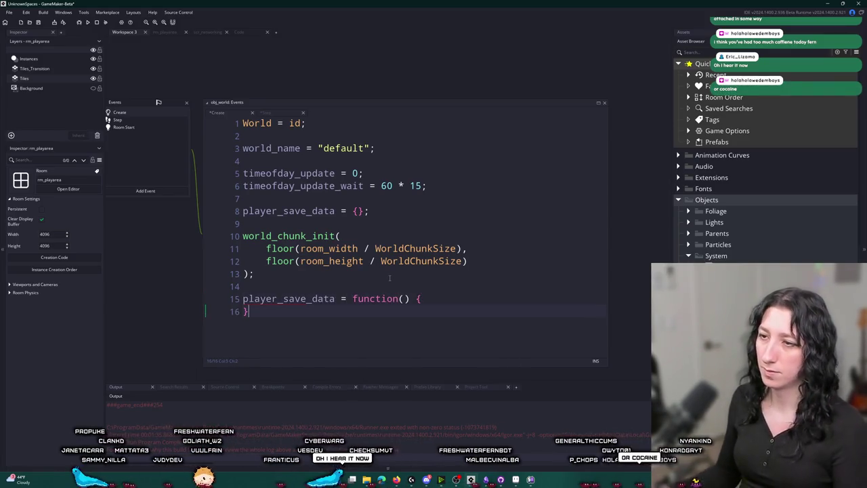
{"action": "left_click", "coordinate": [281, 214]}
{"action": "key", "text": "Delete"}
{"action": "key", "text": "Delete"}
{"action": "key", "text": "Delete"}
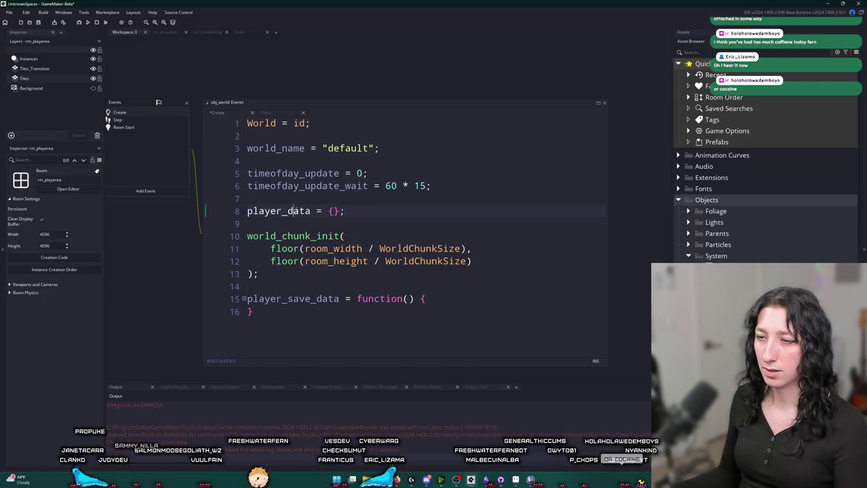
{"action": "left_click", "coordinate": [440, 298]}
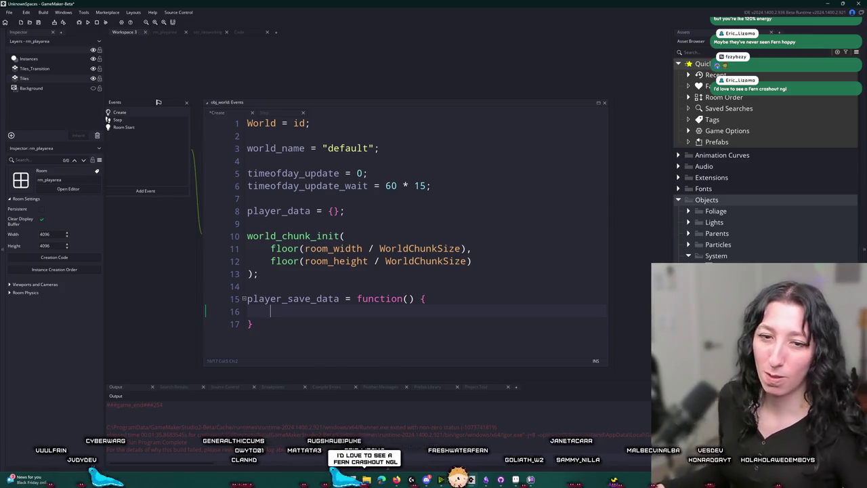
- Add a with ( obj_player ) { } block with an empty line inside player_save_data
{"action": "type", "text": "player_data"}
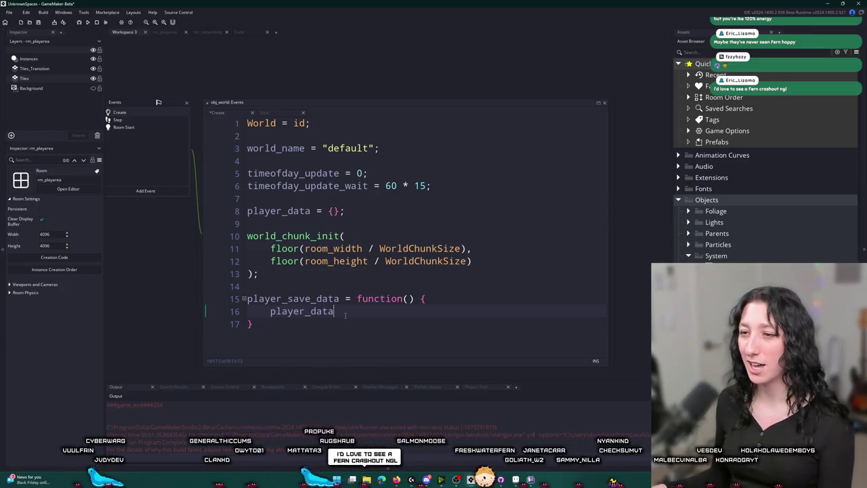
{"action": "key", "text": "ctrl+BackSpace"}
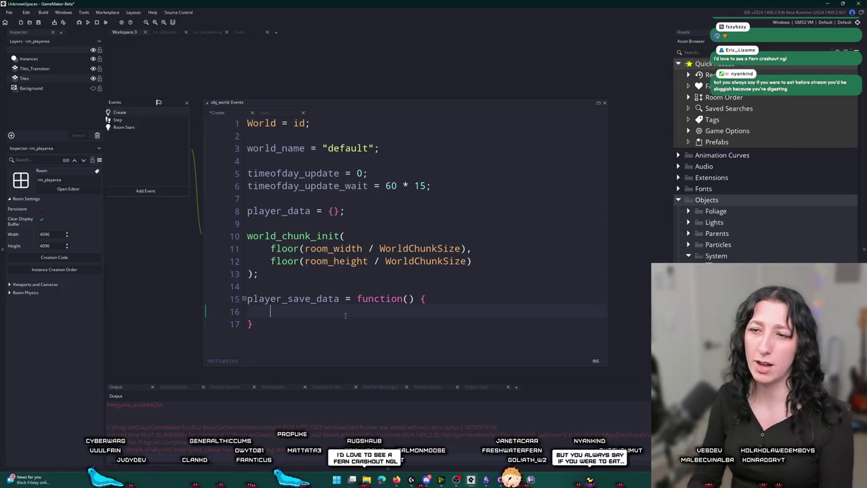
{"action": "type", "text": "withg"}
{"action": "key", "text": "BackSpace"}
{"action": "key", "text": "BackSpace"}
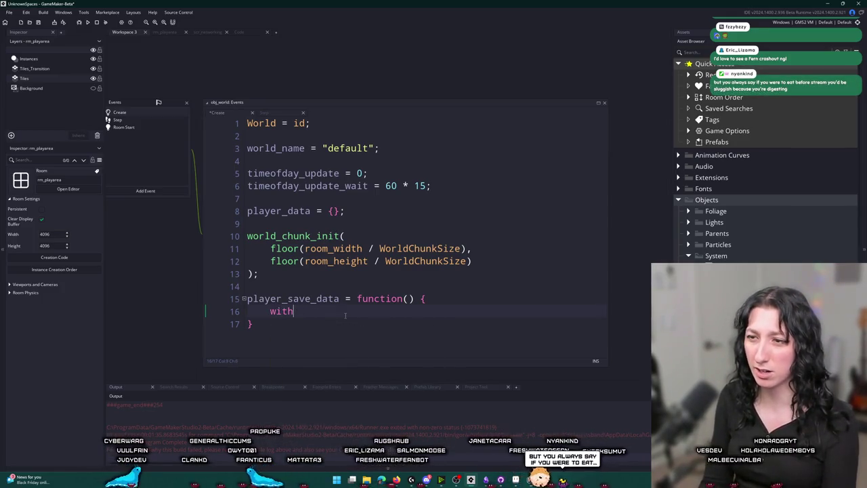
{"action": "type", "text": "(obj_player ) {"}
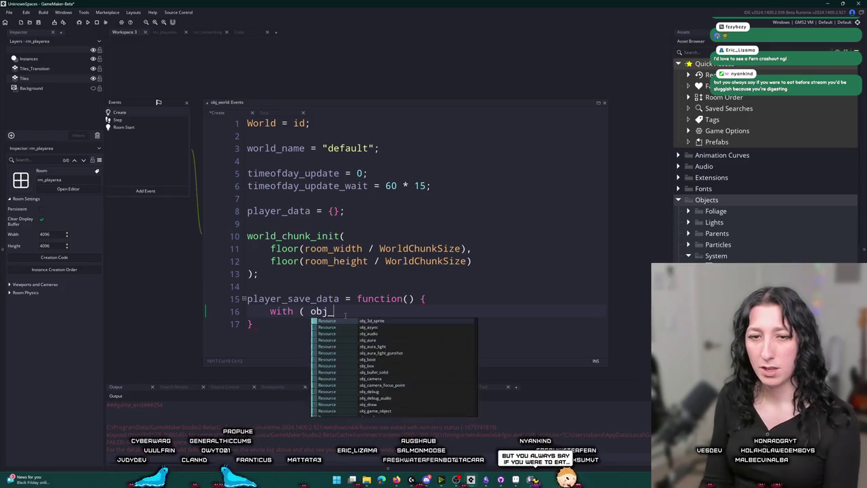
{"action": "key", "text": "Return"}
{"action": "type", "text": "}"}
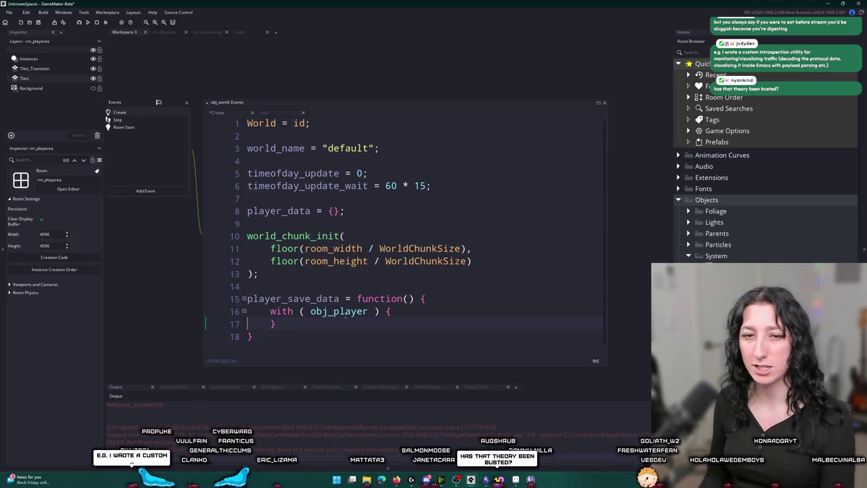
{"action": "key", "text": "Return"}
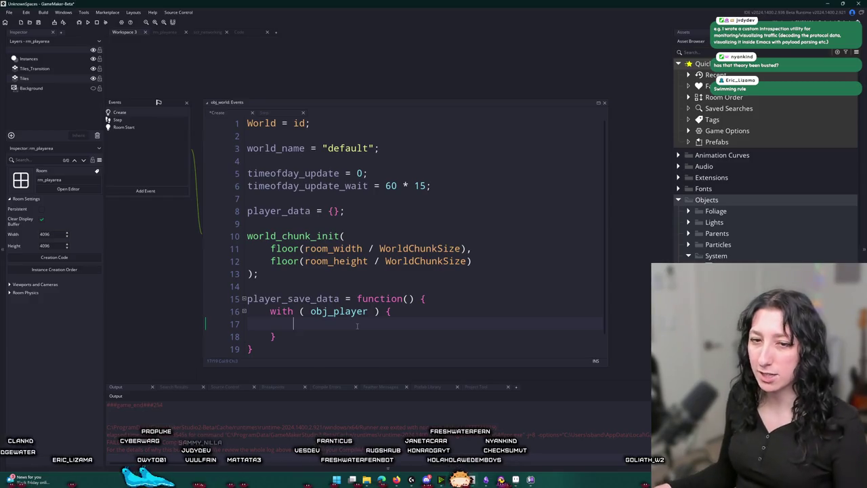
- Start typing the save_get_data call inside the with block
{"action": "type", "text": "player_data("}
{"action": "key", "text": "BackSpace"}
{"action": "key", "text": "BackSpace"}
{"action": "key", "text": "BackSpace"}
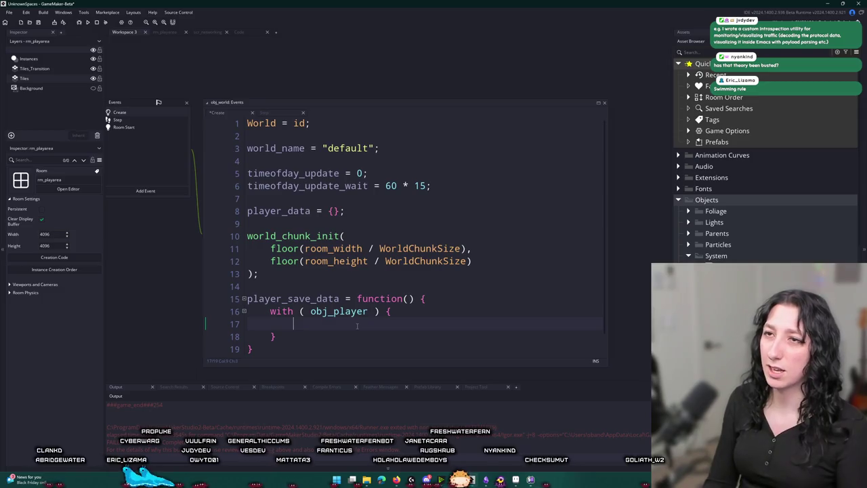
{"action": "key", "text": "BackSpace"}
{"action": "key", "text": "BackSpace"}
{"action": "key", "text": "BackSpace"}
{"action": "type", "text": "save_get_data"}
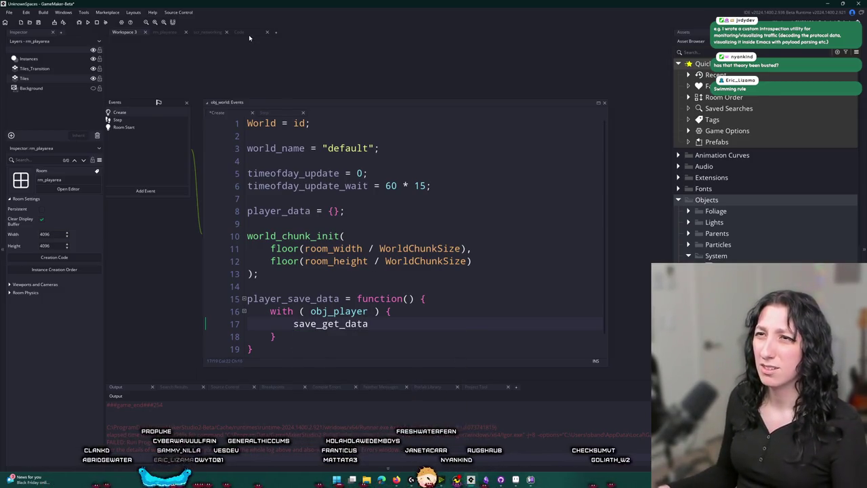
- Look up the save function's name in obj_player's Create code and the networking scripts
{"action": "left_click", "coordinate": [249, 33]}
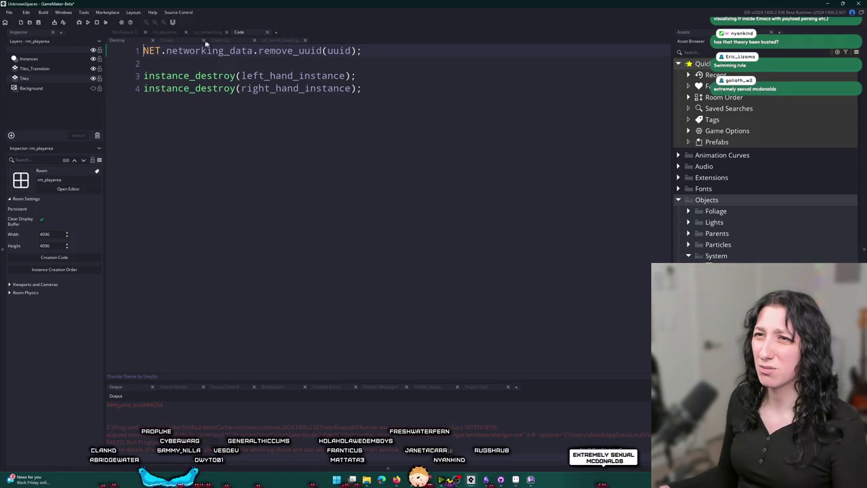
{"action": "left_click", "coordinate": [130, 33]}
{"action": "key", "text": "ctrl+t"}
{"action": "type", "text": "obj_player ) {"}
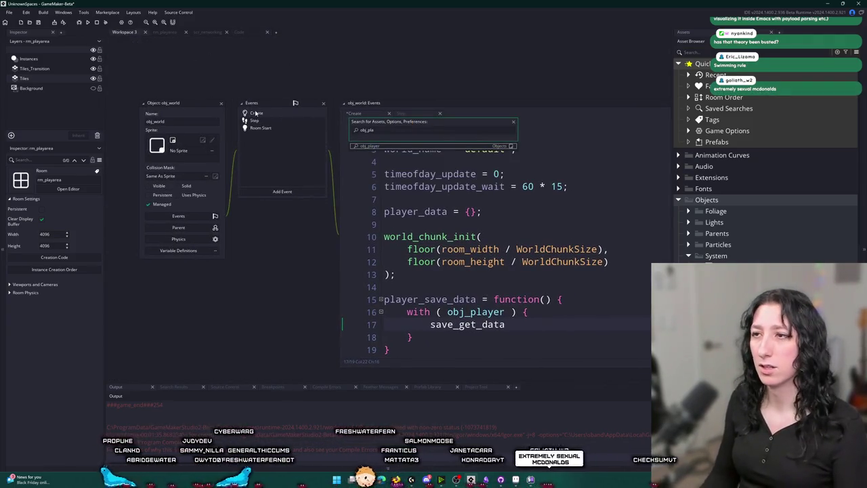
{"action": "key", "text": "Return"}
{"action": "double_click", "coordinate": [256, 121]}
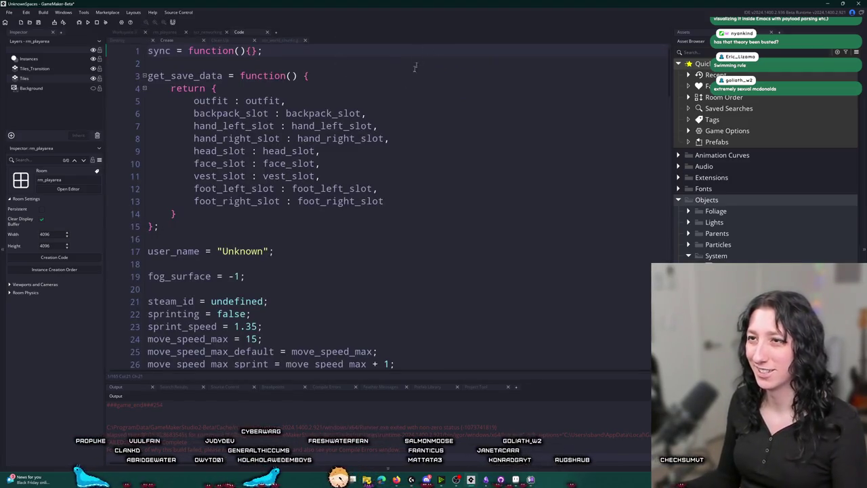
{"action": "left_click", "coordinate": [279, 40]}
{"action": "left_click", "coordinate": [207, 32]}
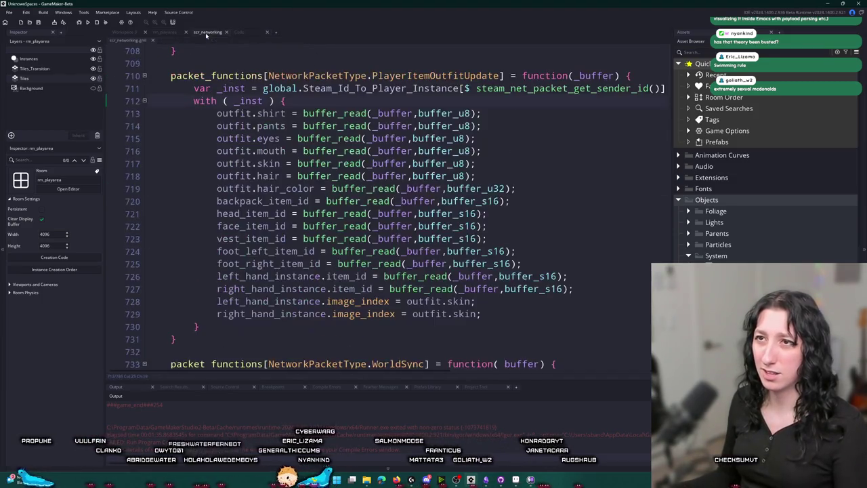
{"action": "left_click", "coordinate": [126, 31]}
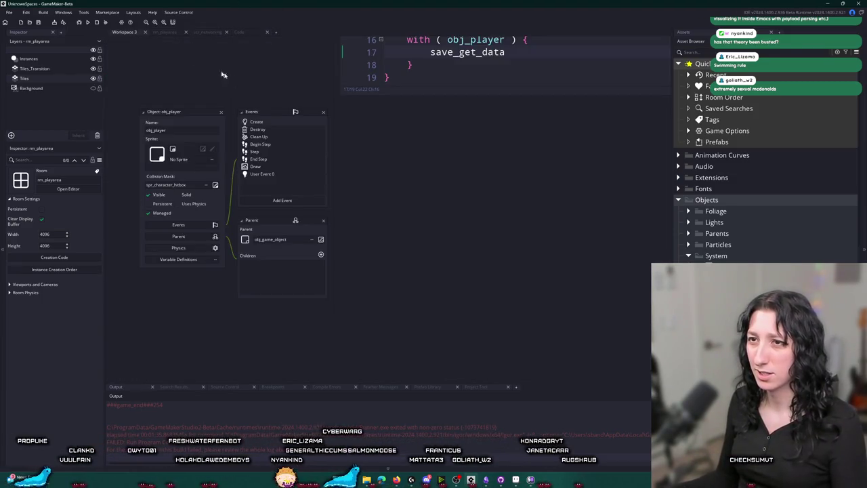
{"action": "scroll", "coordinate": [244, 223], "scroll_direction": "up", "scroll_amount": 3}
- Rename the call to get_save_data() and prefix it with player_data[$ steam_id] on line 17
{"action": "double_click", "coordinate": [427, 196]}
{"action": "type", "text": "get_save_data"}
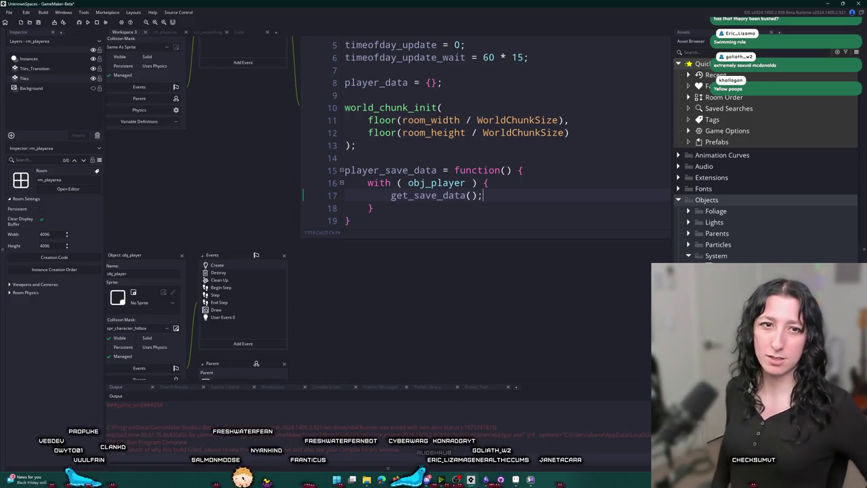
{"action": "left_click", "coordinate": [387, 195]}
{"action": "left_click", "coordinate": [408, 82]}
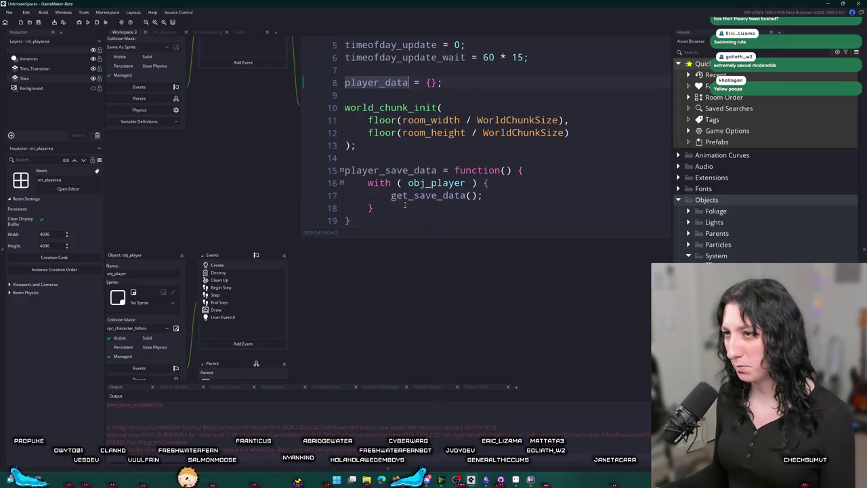
{"action": "key", "text": "ctrl+c"}
{"action": "left_click", "coordinate": [391, 195]}
{"action": "key", "text": "ctrl+v"}
{"action": "key", "text": "Left"}
{"action": "type", "text": "[$ steam_id]"}
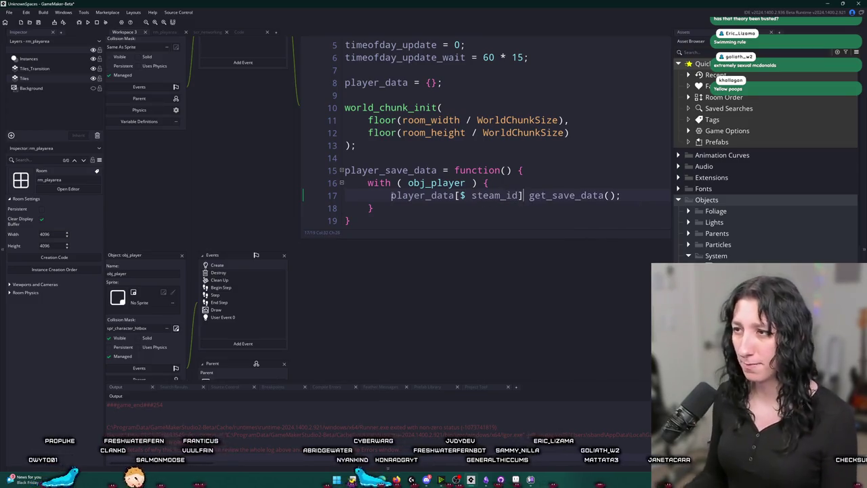
{"action": "middle_click", "coordinate": [565, 195]}
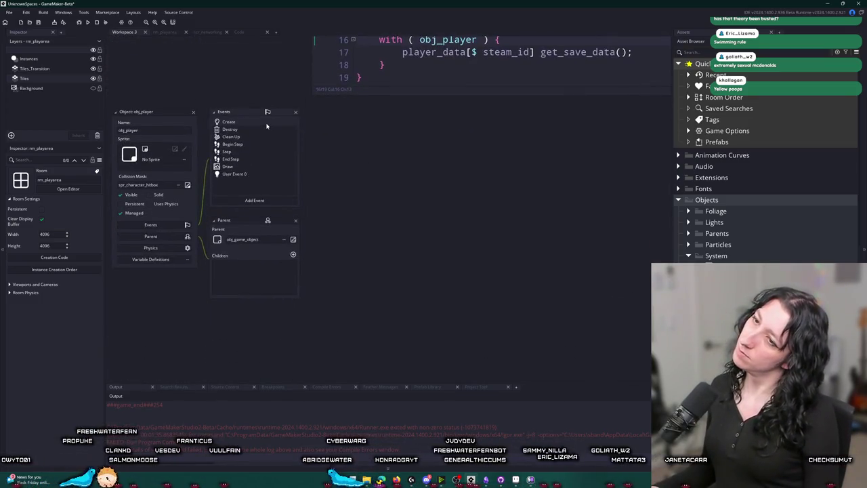
- In obj_player's Create code, replace steam_id's undefined value with steam_get_user_steam_id()
{"action": "key", "text": "ctrl+f"}
{"action": "type", "text": "steam_id"}
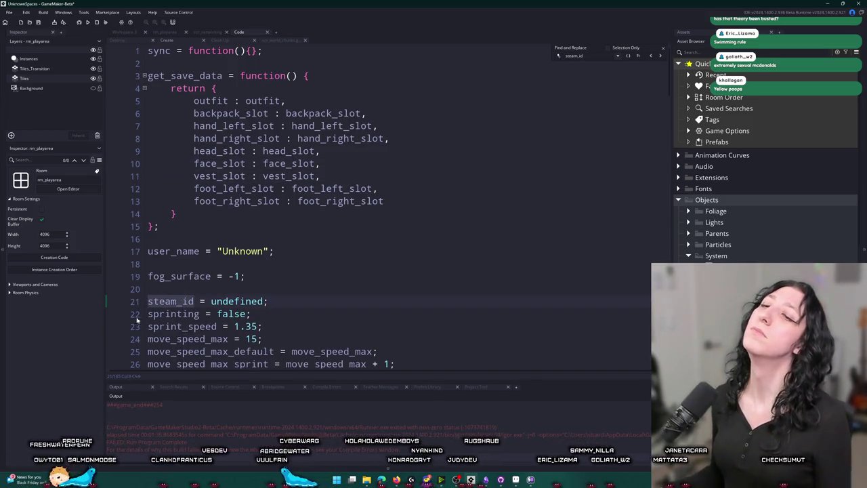
{"action": "double_click", "coordinate": [239, 301]}
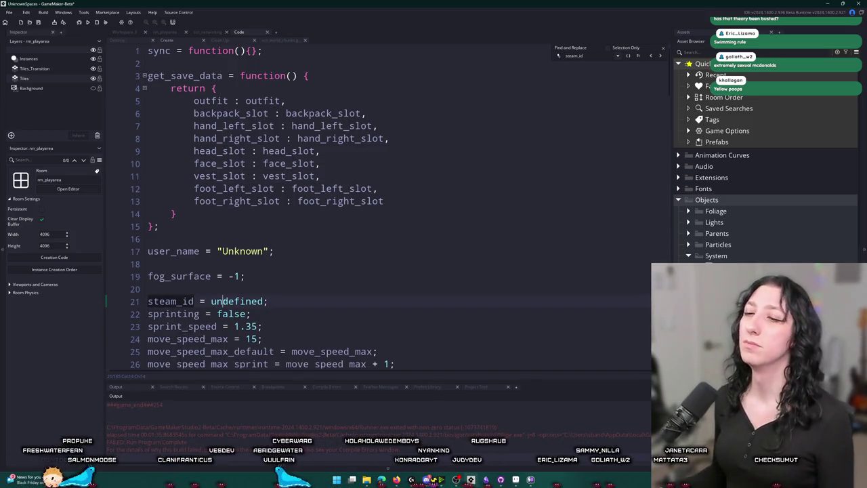
{"action": "type", "text": "steam_get_u"}
{"action": "key", "text": "Down"}
{"action": "key", "text": "Down"}
{"action": "key", "text": "Down"}
{"action": "key", "text": "Down"}
{"action": "key", "text": "Return"}
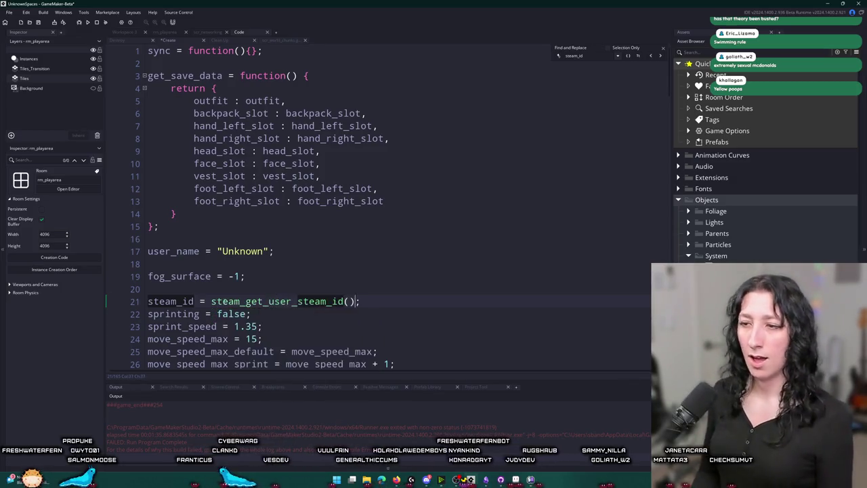
{"action": "left_click", "coordinate": [663, 49]}
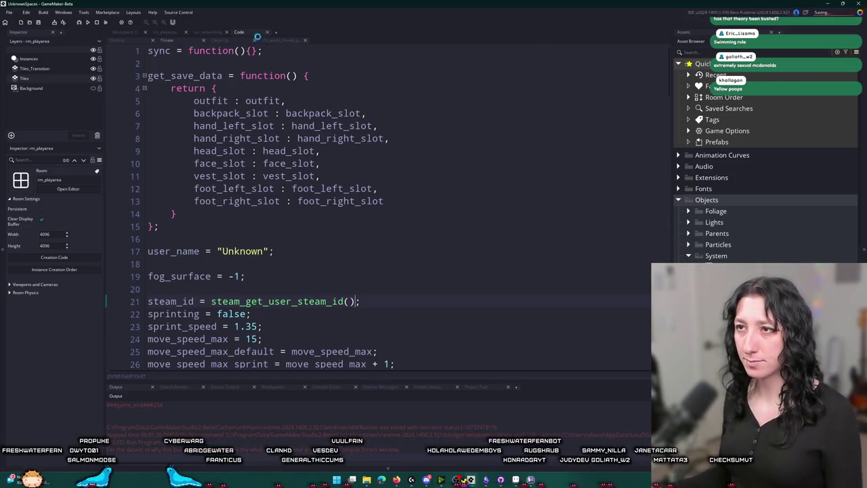
- Switch back through the script windows to obj_world's Create code
{"action": "left_click", "coordinate": [210, 33]}
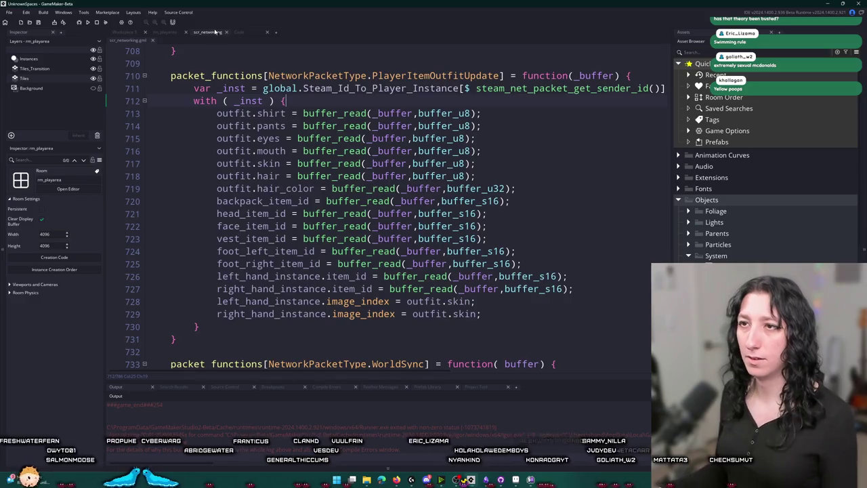
{"action": "left_click", "coordinate": [238, 32]}
{"action": "left_click", "coordinate": [281, 40]}
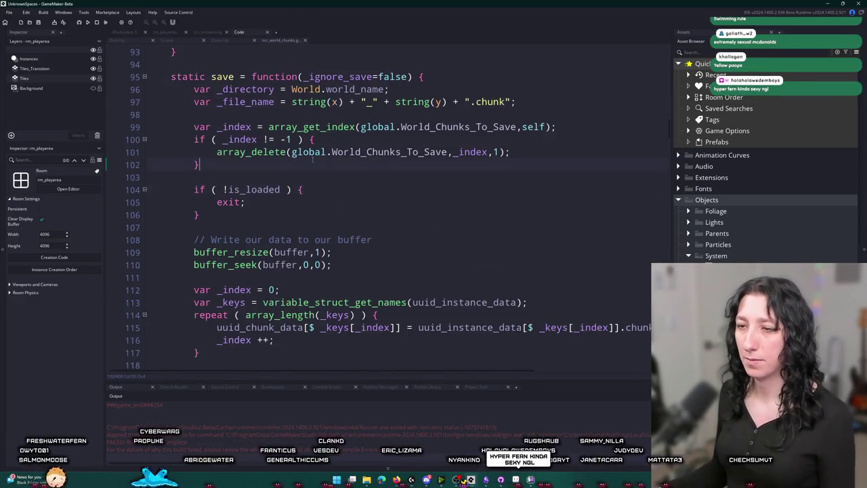
{"action": "left_click", "coordinate": [126, 33]}
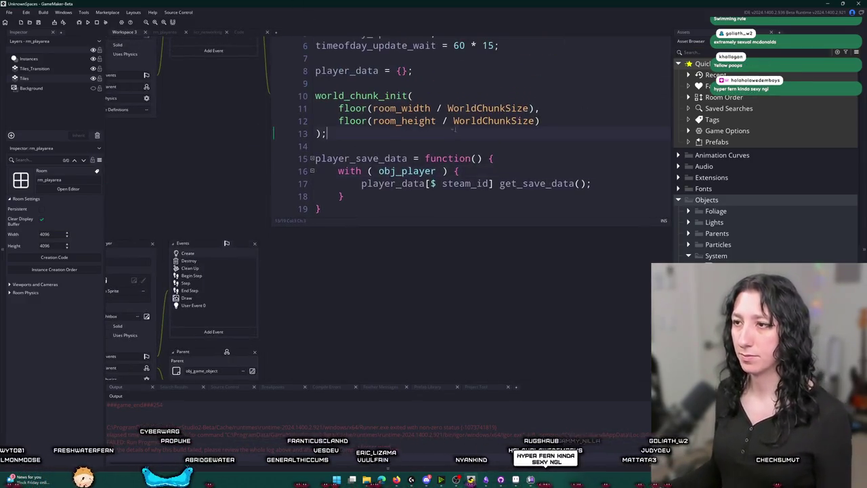
- Add a dot after steam_id] and an other. prefix so line 17 reads other.player_data[$ steam_id].get_save_data();
{"action": "left_click", "coordinate": [421, 210]}
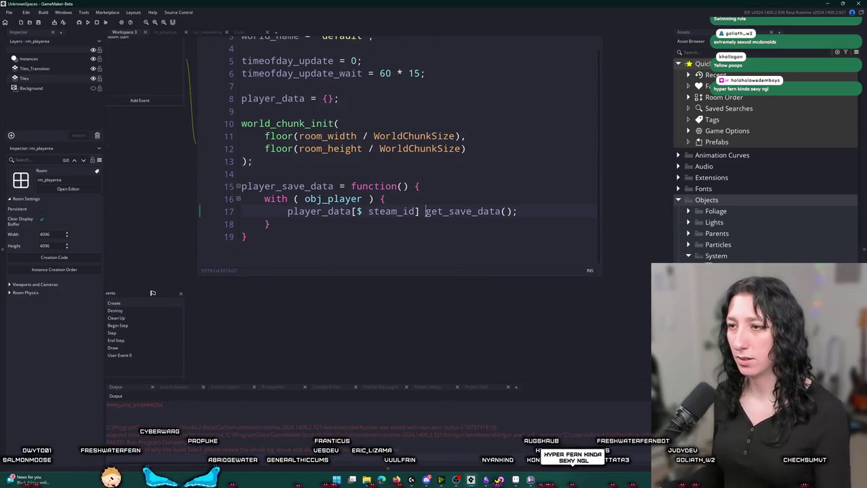
{"action": "type", "text": "."}
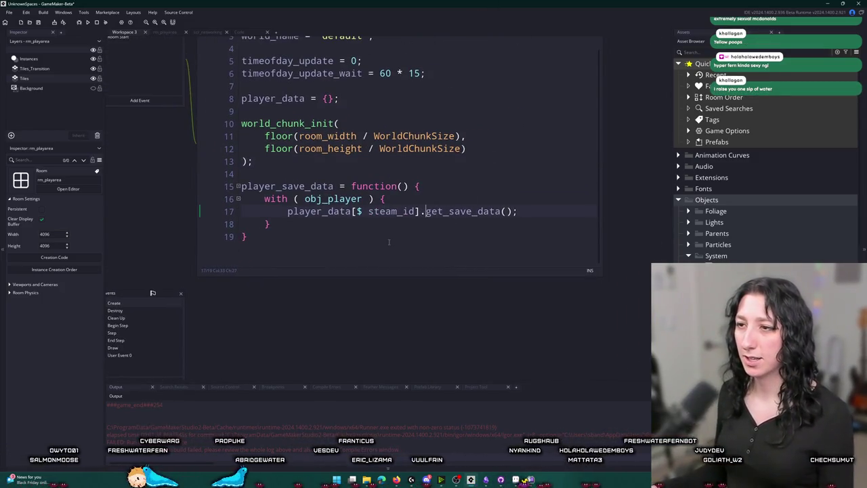
{"action": "left_click", "coordinate": [351, 211]}
{"action": "left_click", "coordinate": [410, 210]}
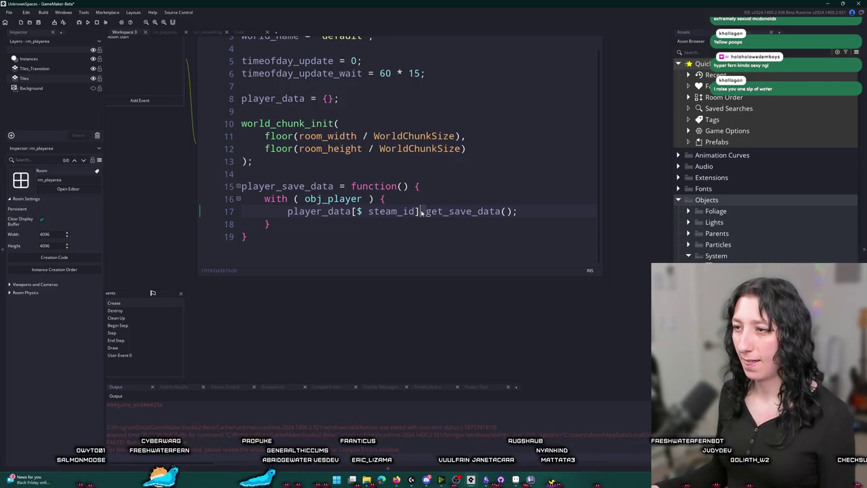
{"action": "key", "text": "Up"}
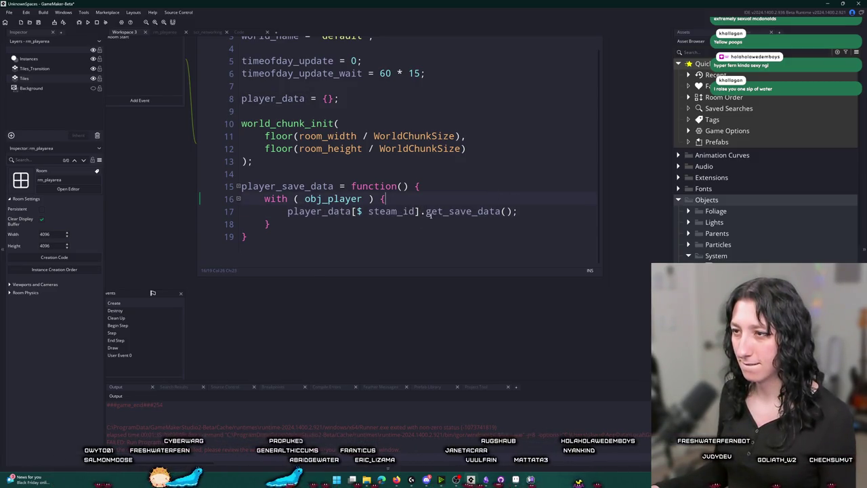
{"action": "left_click_drag", "start_coordinate": [426, 211], "coordinate": [518, 212]}
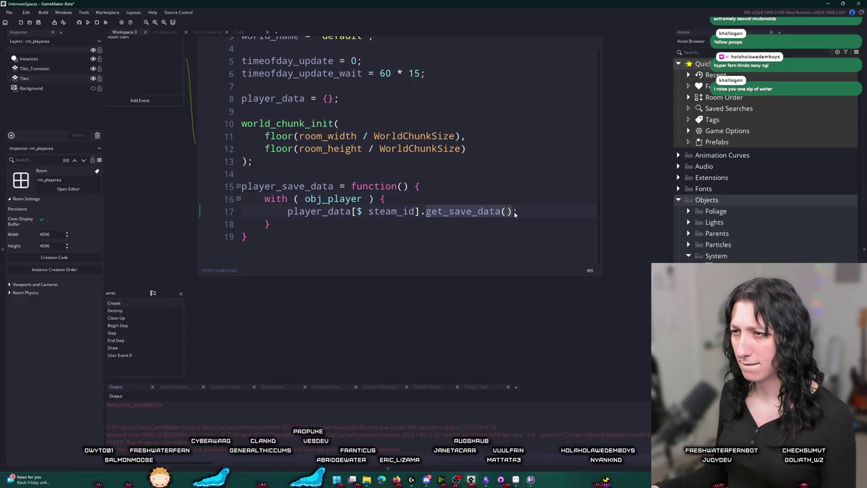
{"action": "left_click", "coordinate": [265, 211]}
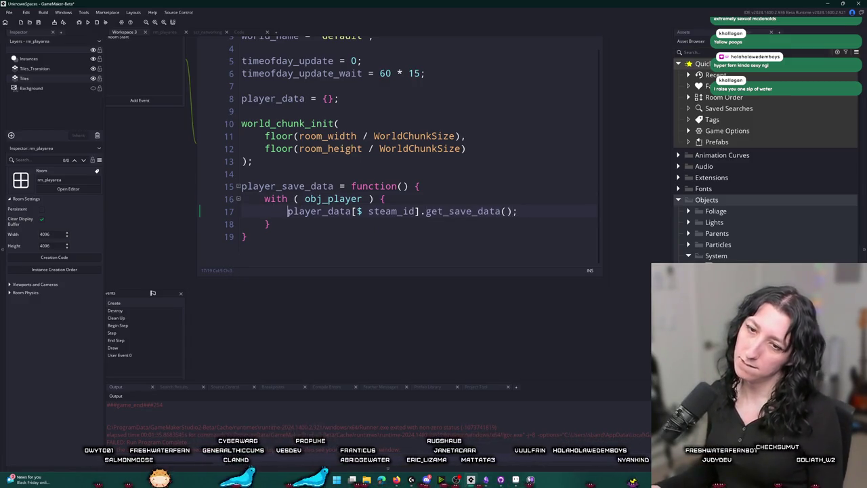
{"action": "type", "text": "other."}
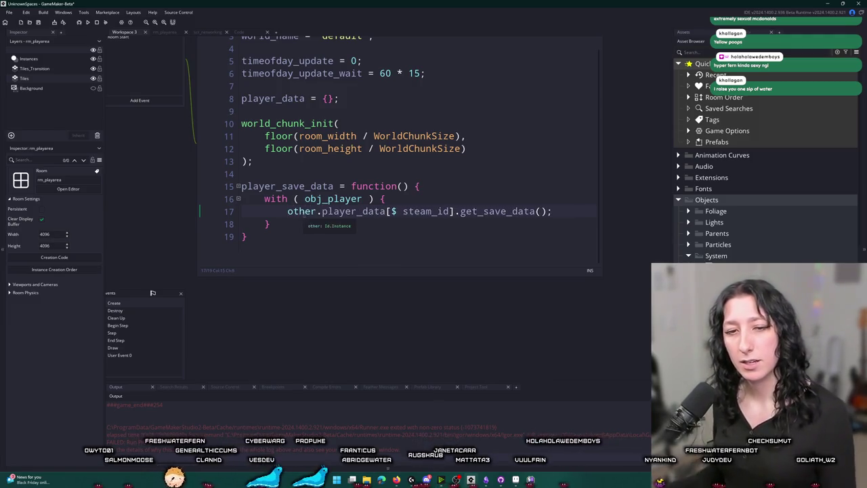
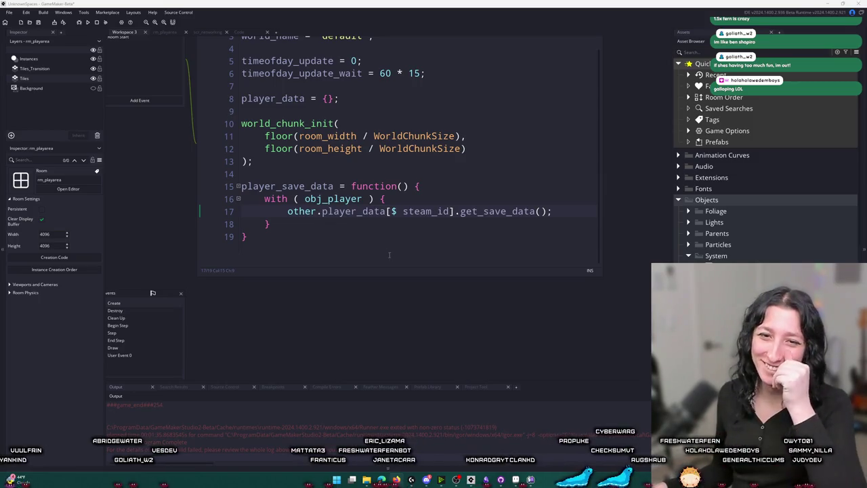
- Place the insertion point at the end of line 17, below the with block in player_save_data
{"action": "left_click", "coordinate": [563, 229]}
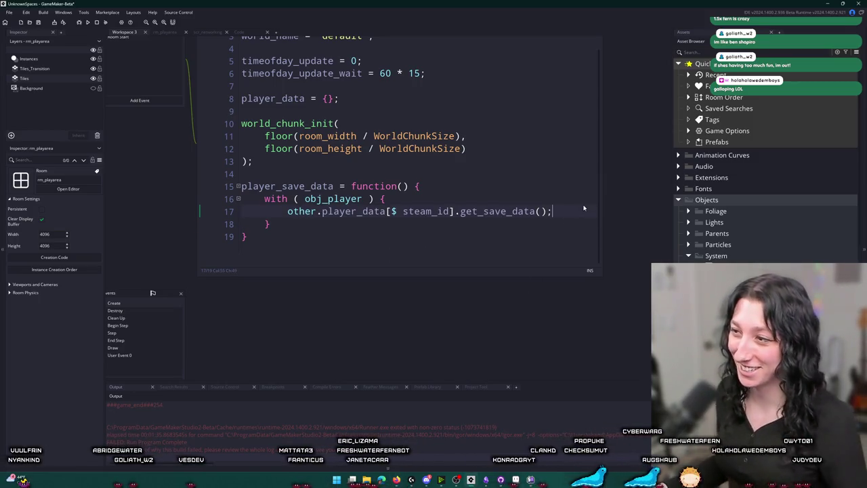
{"action": "left_click", "coordinate": [577, 207]}
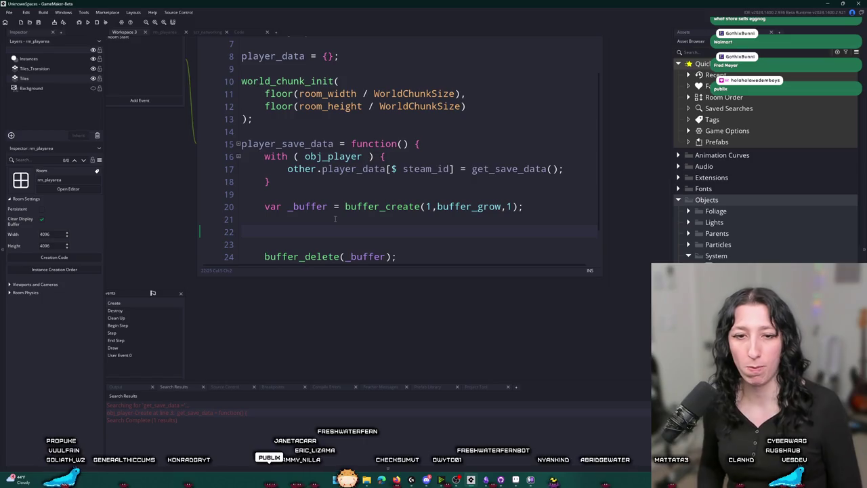
- Type a first buffer_write(_buffer, buffer_string, …) call on the blank line
{"action": "type", "text": "buffer_write(_buff"}
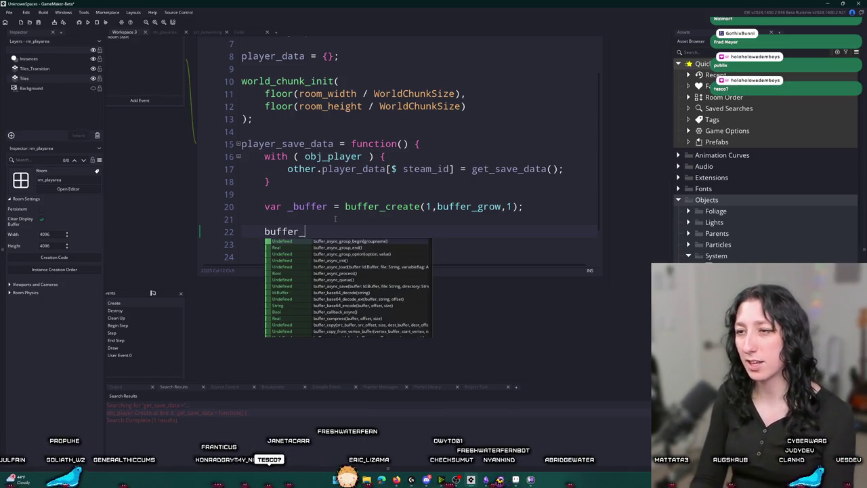
{"action": "type", "text": "er"}
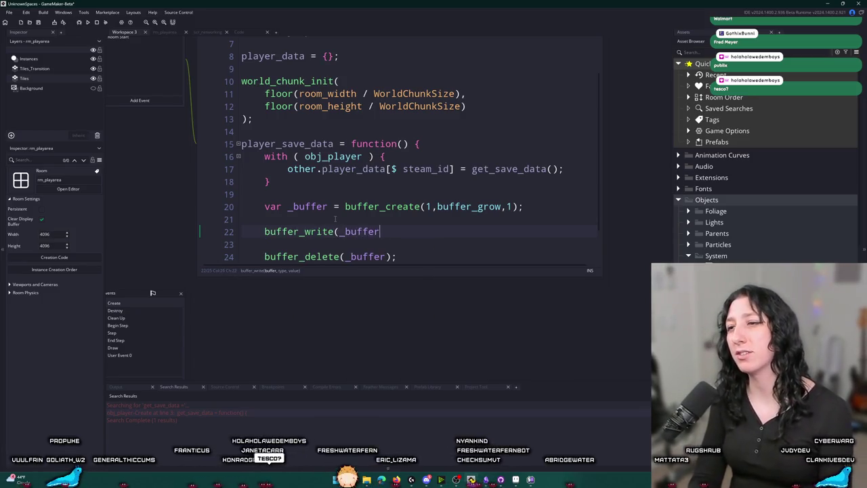
{"action": "type", "text": ",buffer_strign,"}
{"action": "key", "text": "BackSpace"}
{"action": "key", "text": "BackSpace"}
{"action": "key", "text": "BackSpace"}
{"action": "type", "text": "ng,"}
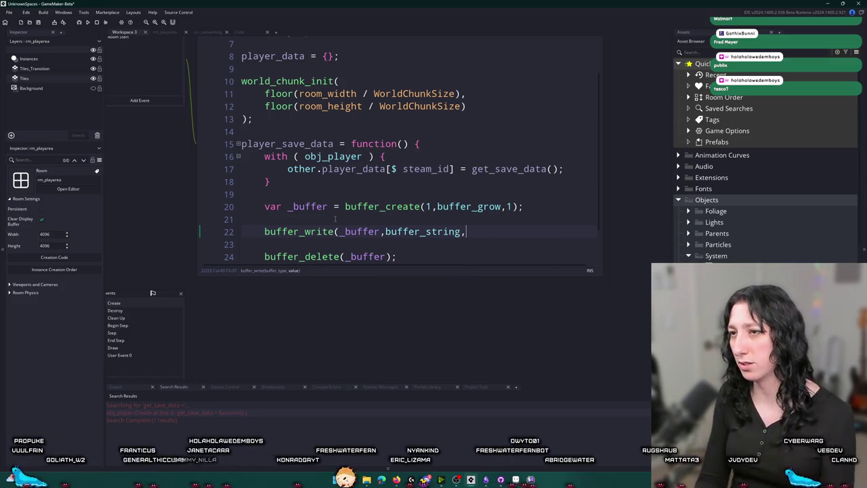
{"action": "type", "text": "js"}
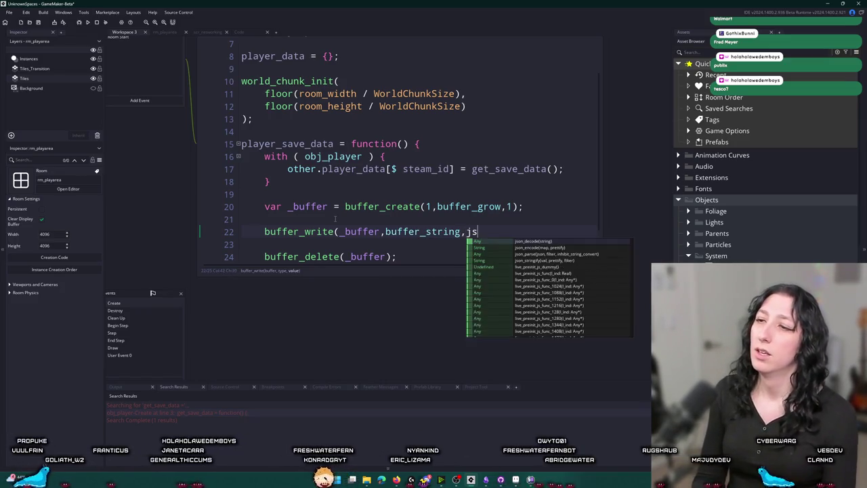
{"action": "key", "text": "BackSpace"}
{"action": "key", "text": "BackSpace"}
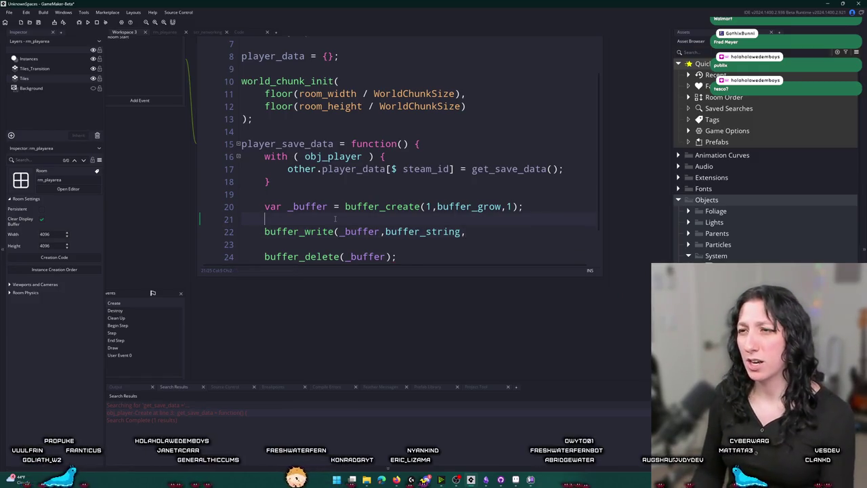
- Insert buffer_write_string_compressed from autocomplete on a new line above it
{"action": "left_click", "coordinate": [335, 218]}
{"action": "key", "text": "Return"}
{"action": "type", "text": "buffer_com"}
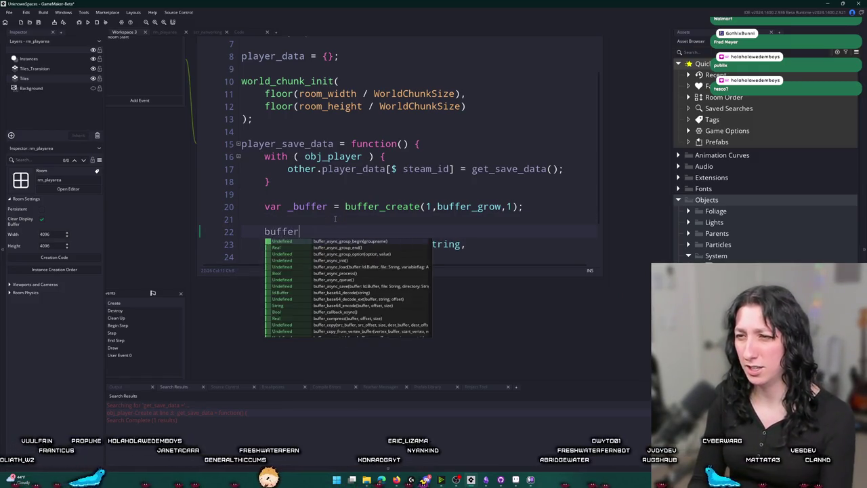
{"action": "key", "text": "BackSpace"}
{"action": "key", "text": "BackSpace"}
{"action": "key", "text": "BackSpace"}
{"action": "type", "text": "str"}
{"action": "key", "text": "BackSpace"}
{"action": "key", "text": "BackSpace"}
{"action": "key", "text": "BackSpace"}
{"action": "type", "text": "wr"}
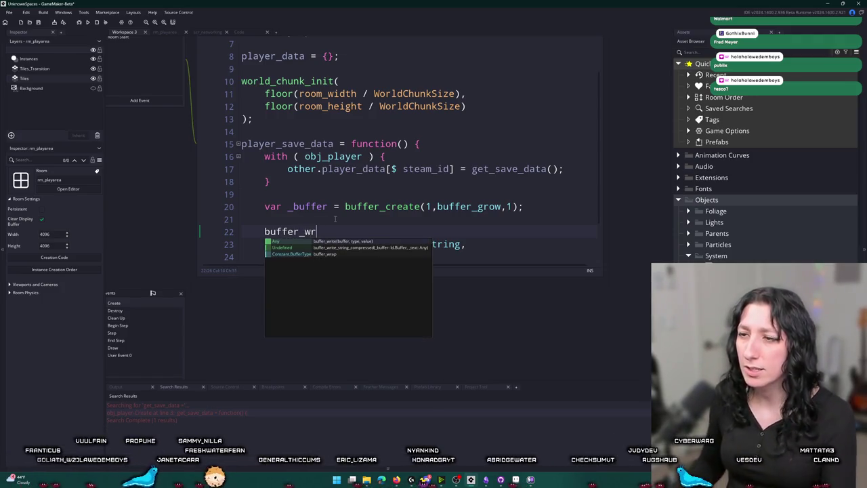
{"action": "key", "text": "Return"}
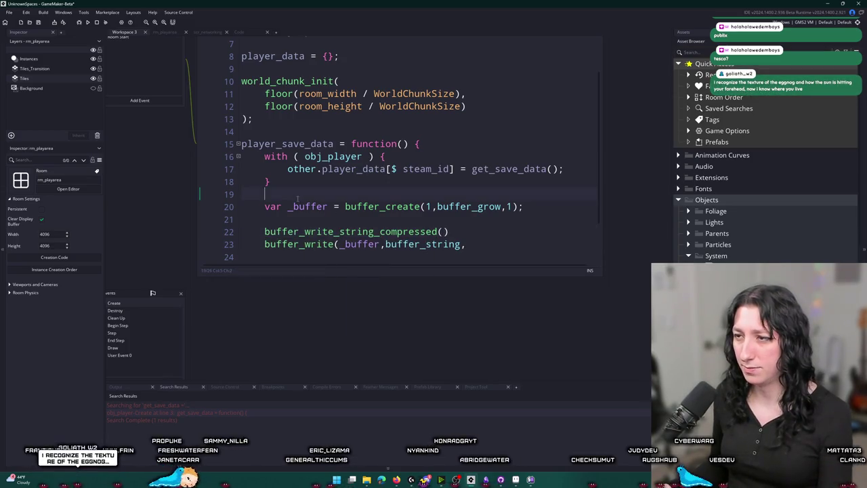
- Give it the arguments _buffer and json_stringify(player_data), and remove the old buffer_write line
{"action": "type", "text": "_buffer"}
{"action": "key", "text": "shift+Down"}
{"action": "key", "text": "BackSpace"}
{"action": "type", "text": ",json"}
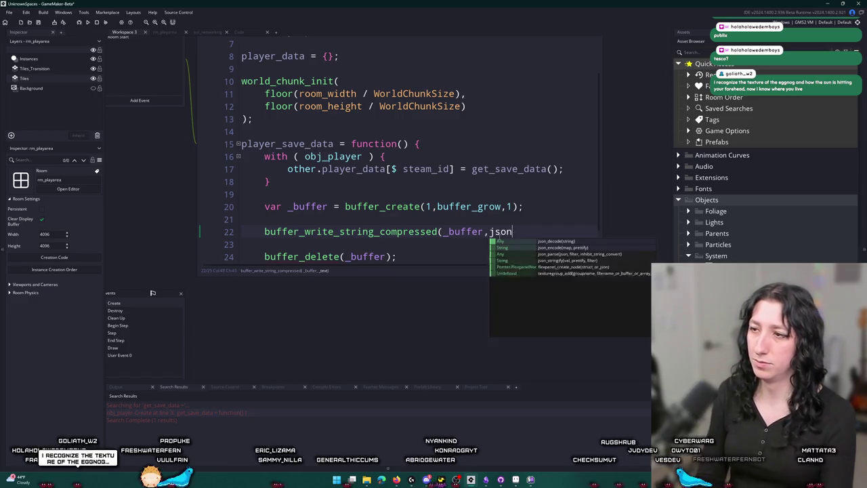
{"action": "type", "text": "_istrin"}
{"action": "key", "text": "Return"}
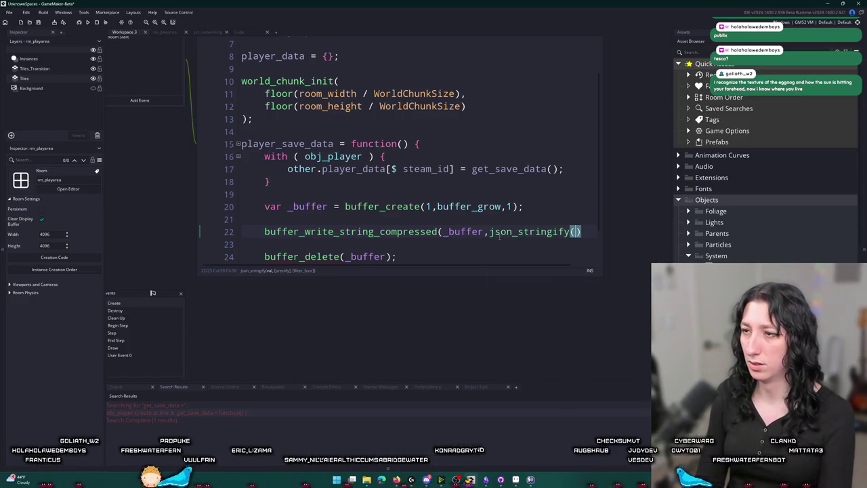
{"action": "type", "text": "player_data"}
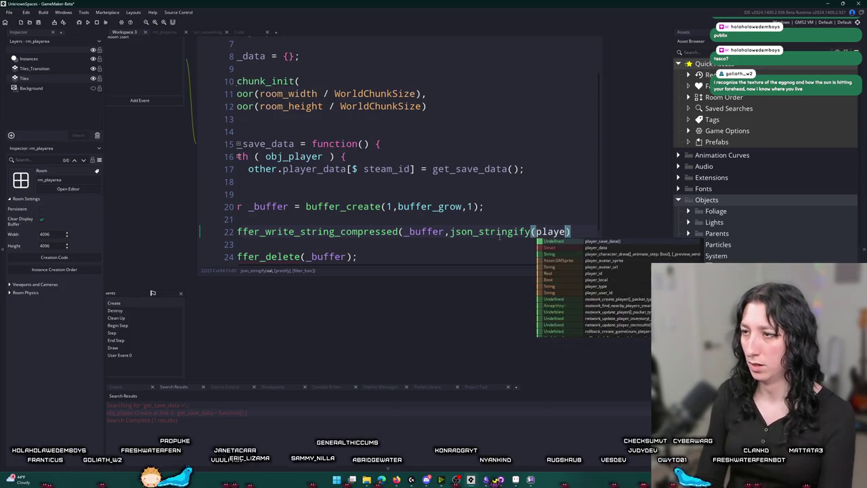
{"action": "type", "text": "));"}
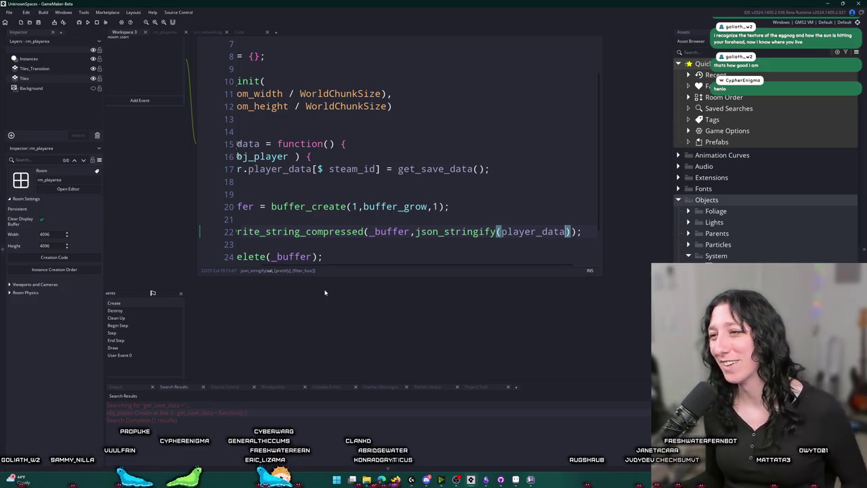
- Create a blank line right after the compressed-write line 22
{"action": "left_click", "coordinate": [578, 228]}
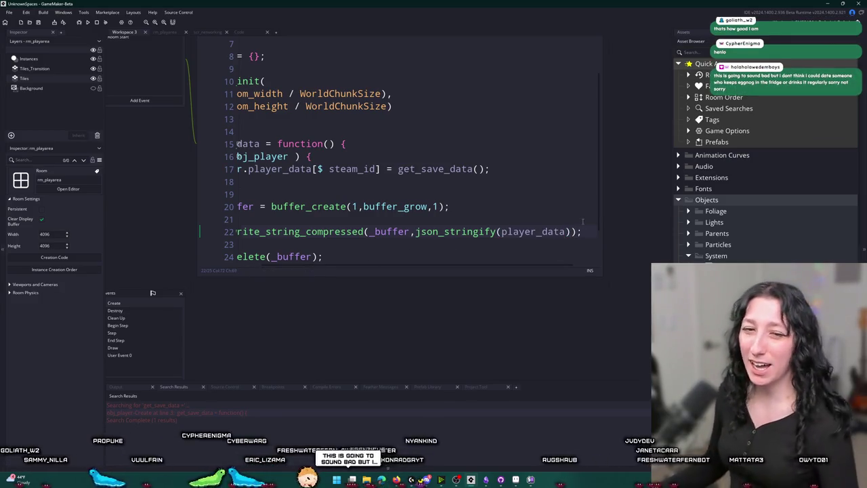
{"action": "left_click", "coordinate": [540, 244]}
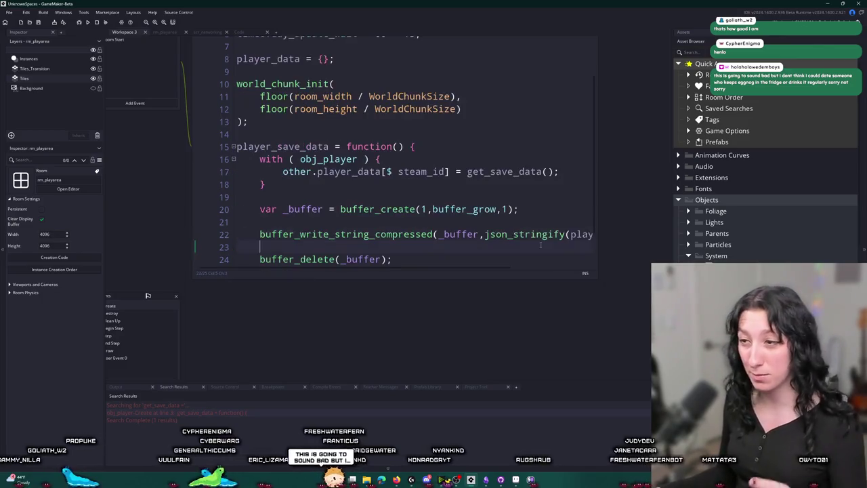
{"action": "left_click", "coordinate": [549, 233]}
{"action": "left_click", "coordinate": [575, 235]}
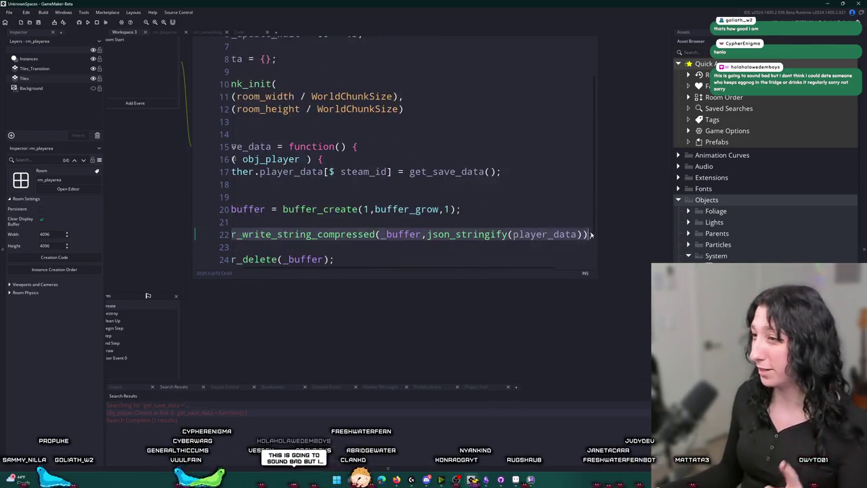
{"action": "key", "text": "Down"}
{"action": "key", "text": "Down"}
{"action": "key", "text": "shift+Home"}
{"action": "key", "text": "BackSpace"}
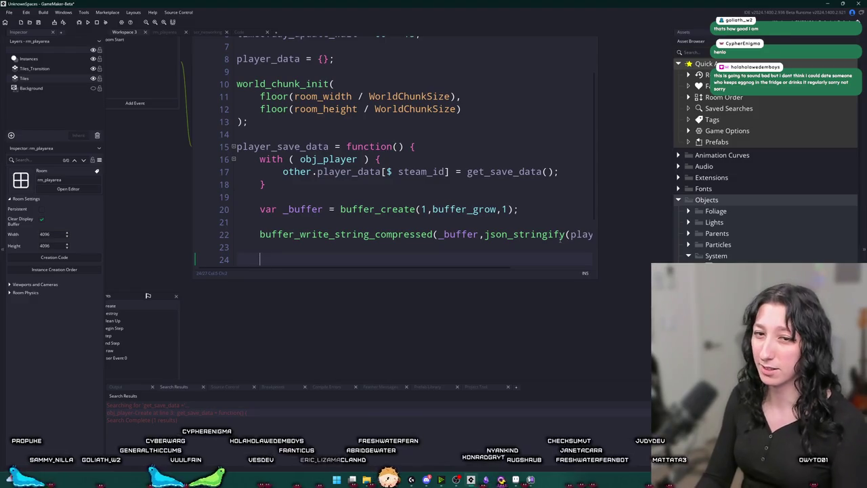
{"action": "scroll", "coordinate": [392, 219], "scroll_direction": "down", "scroll_amount": 2}
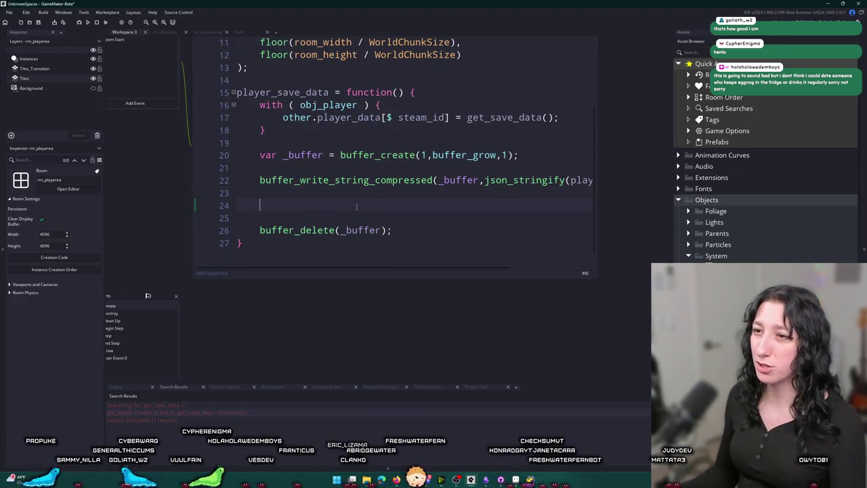
{"action": "key", "text": "BackSpace"}
{"action": "key", "text": "BackSpace"}
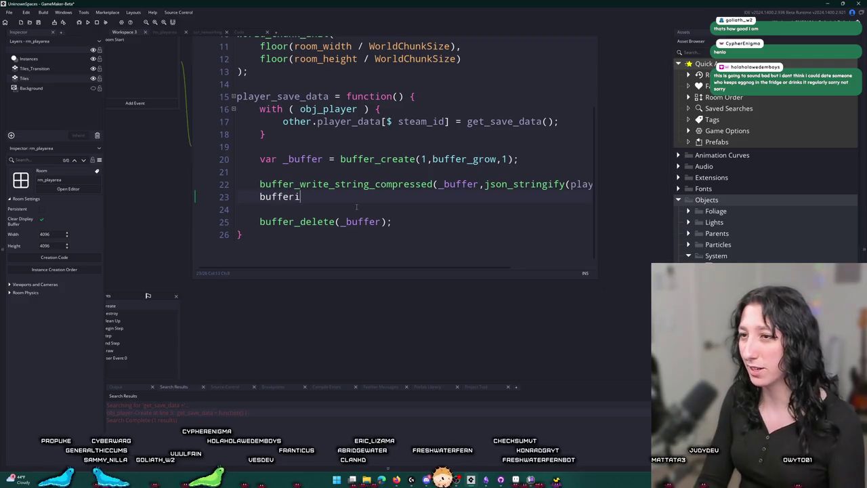
- Add buffer_async_save() there via autocomplete and scroll back to the top of the code
{"action": "type", "text": "_asy"}
{"action": "key", "text": "Down"}
{"action": "key", "text": "Down"}
{"action": "key", "text": "Down"}
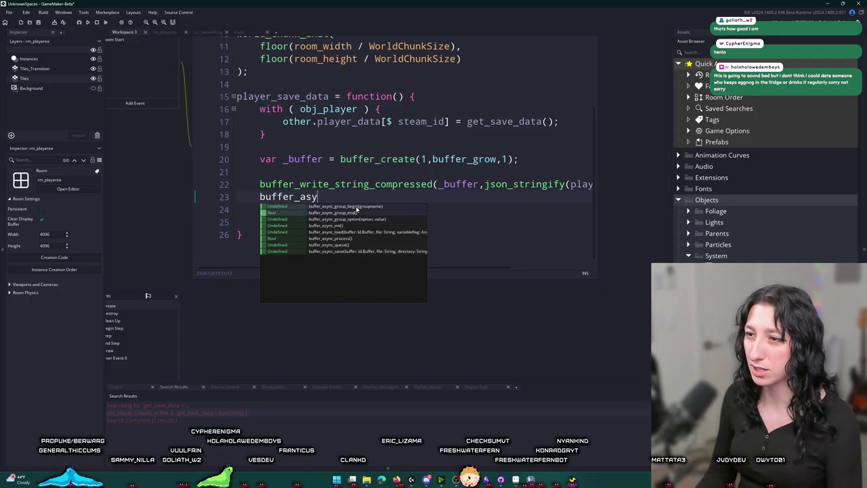
{"action": "key", "text": "Return"}
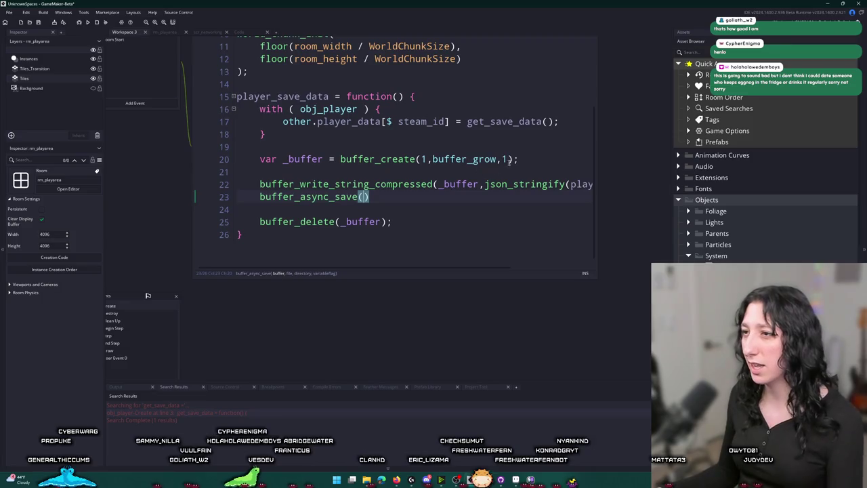
{"action": "key", "text": "Up"}
{"action": "key", "text": "Up"}
{"action": "key", "text": "Up"}
{"action": "key", "text": "ctrl+Left"}
{"action": "key", "text": "ctrl+Left"}
{"action": "key", "text": "ctrl+Left"}
{"action": "scroll", "coordinate": [392, 149], "scroll_direction": "up", "scroll_amount": 1}
{"action": "scroll", "coordinate": [371, 93], "scroll_direction": "up", "scroll_amount": 2}
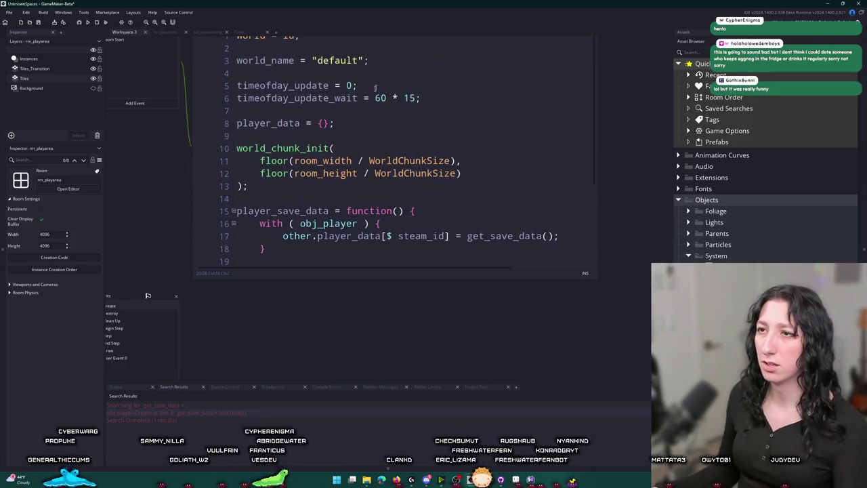
- Declare player_save_buffer = buffer_create(1,buffer_grow,1); on line 9 under player_data = {}
{"action": "key", "text": "Return"}
{"action": "type", "text": "save_lo"}
{"action": "key", "text": "BackSpace"}
{"action": "key", "text": "BackSpace"}
{"action": "key", "text": "BackSpace"}
{"action": "type", "text": "id"}
{"action": "key", "text": "BackSpace"}
{"action": "key", "text": "BackSpace"}
{"action": "type", "text": "_save_buf"}
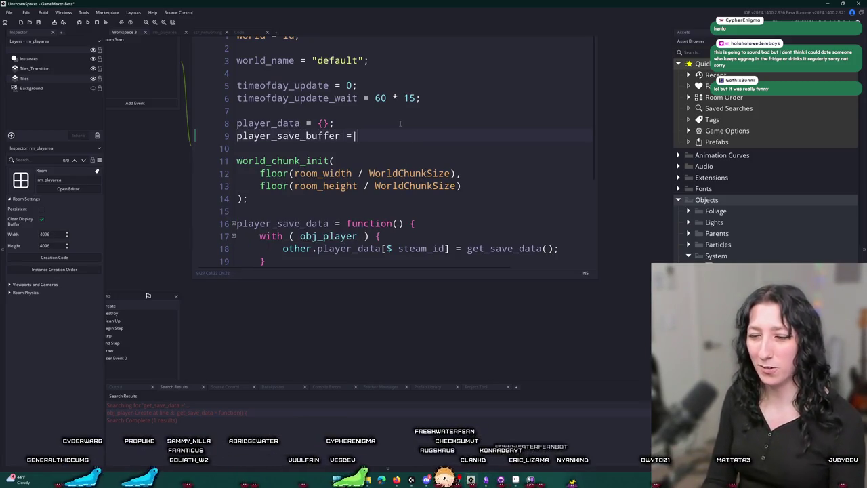
{"action": "type", "text": "buffer = buffer_create(1,buffer_grow,1);"}
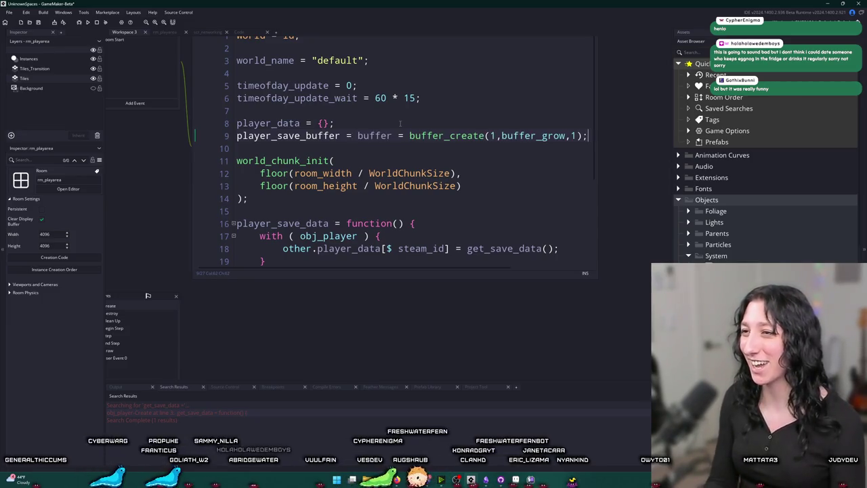
{"action": "left_click_drag", "start_coordinate": [408, 136], "coordinate": [357, 136]}
{"action": "key", "text": "BackSpace"}
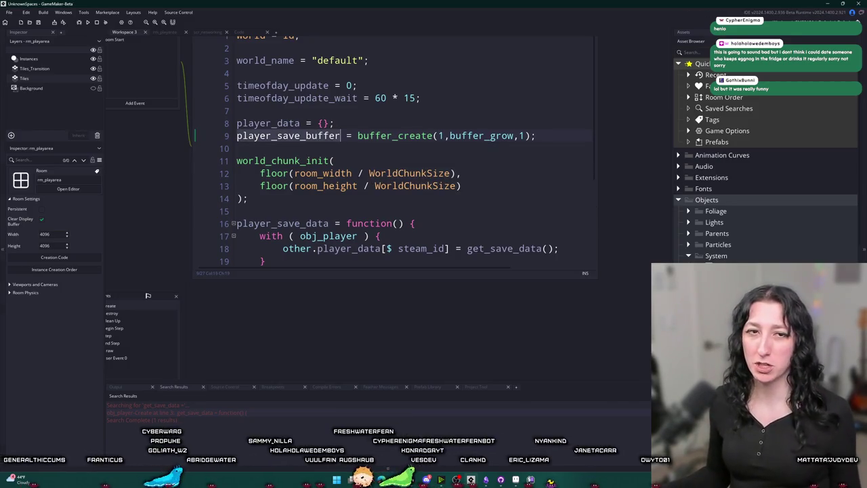
{"action": "left_click", "coordinate": [538, 136]}
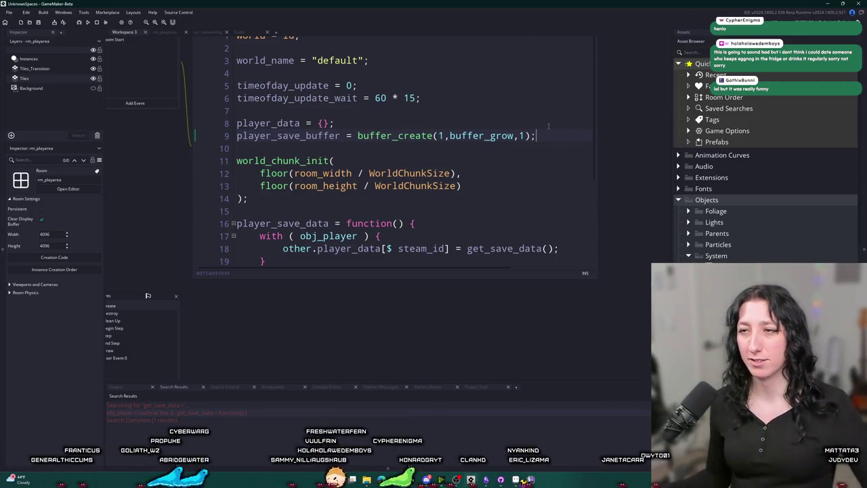
{"action": "scroll", "coordinate": [410, 160], "scroll_direction": "down", "scroll_amount": 2}
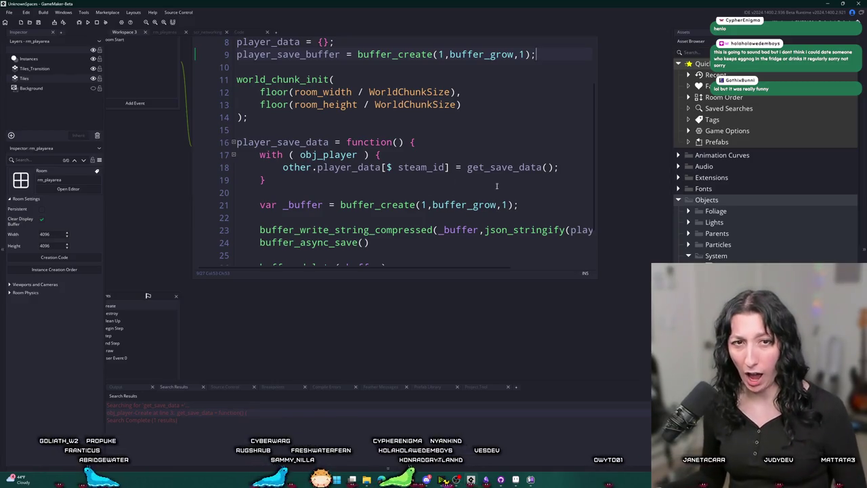
- Add buffer_resize(player_save_buffer,1); and start a buffer seek line below it, then switch to the browser
{"action": "key", "text": "Return"}
{"action": "type", "text": "buffer"}
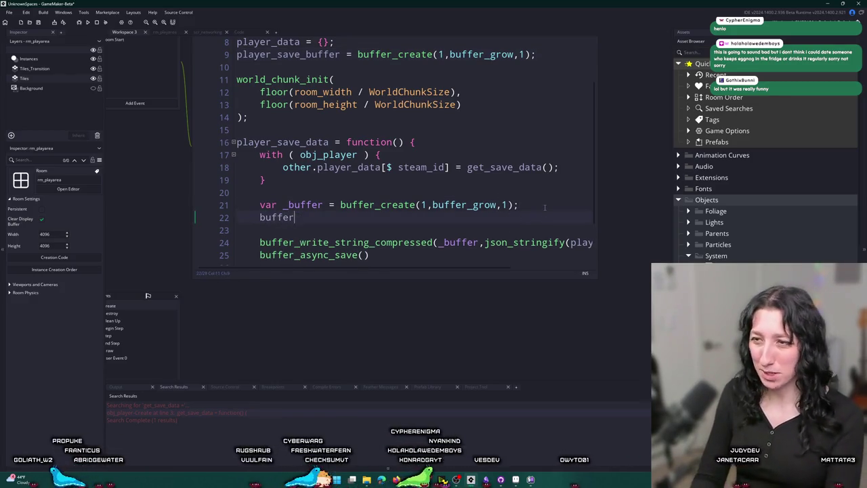
{"action": "type", "text": "_"}
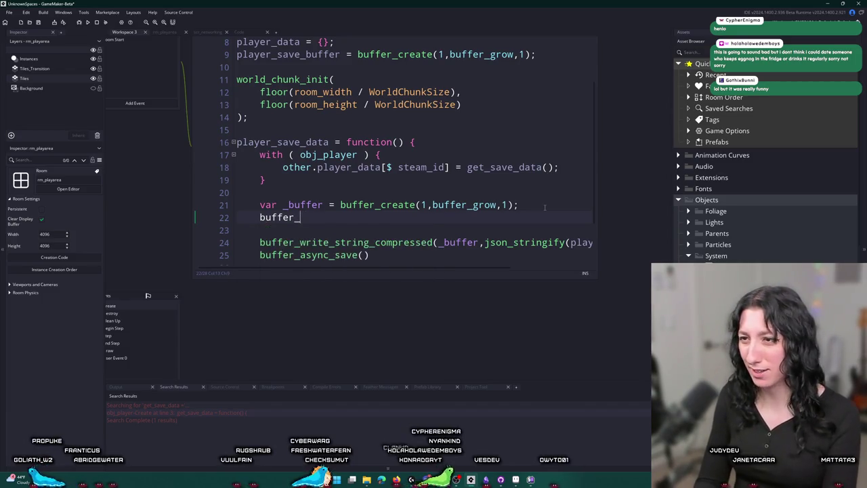
{"action": "type", "text": "res"}
{"action": "key", "text": "Return"}
{"action": "type", "text": "player_save_buffer,1);"}
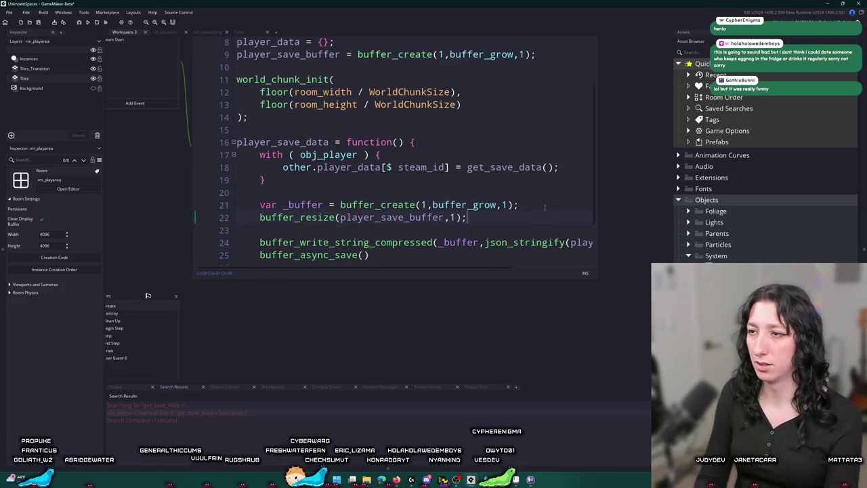
{"action": "key", "text": "Return"}
{"action": "type", "text": "buffer_seek(player_save_buffer,0,0);"}
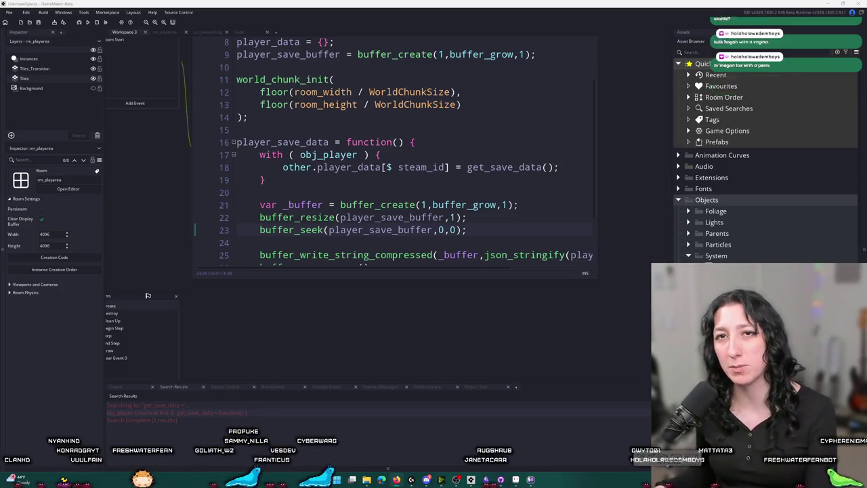
{"action": "key", "text": "alt+Tab"}
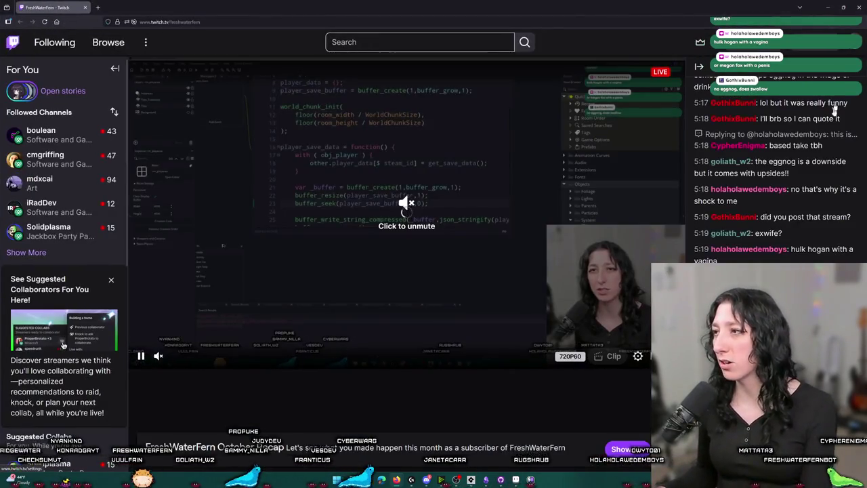
- Open Video Producer from the Creator Dashboard's Content section
{"action": "left_click", "coordinate": [851, 42]}
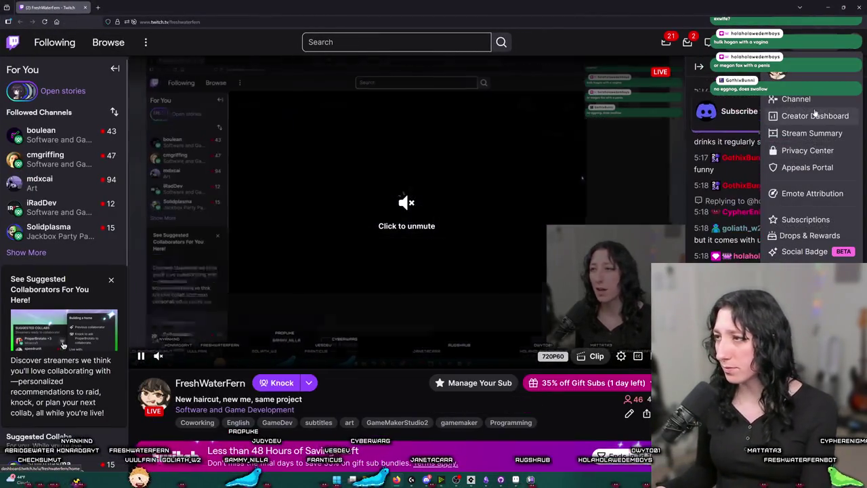
{"action": "left_click", "coordinate": [752, 114]}
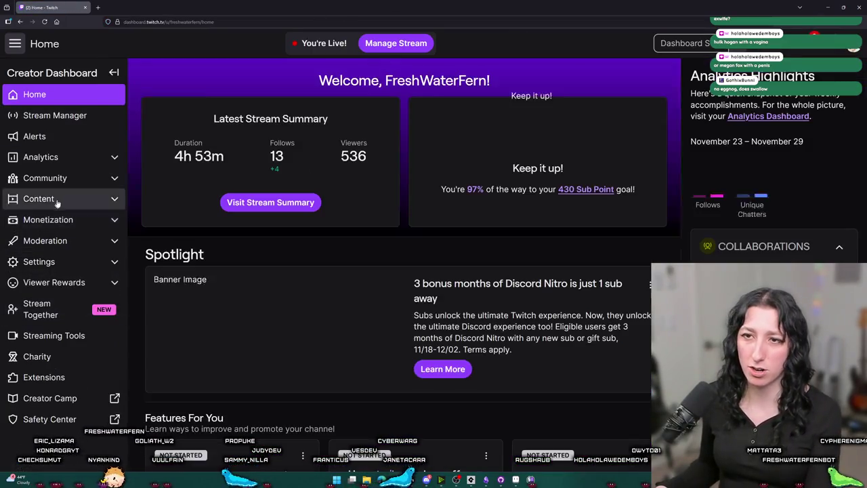
{"action": "left_click", "coordinate": [40, 198]}
{"action": "left_click", "coordinate": [68, 219]}
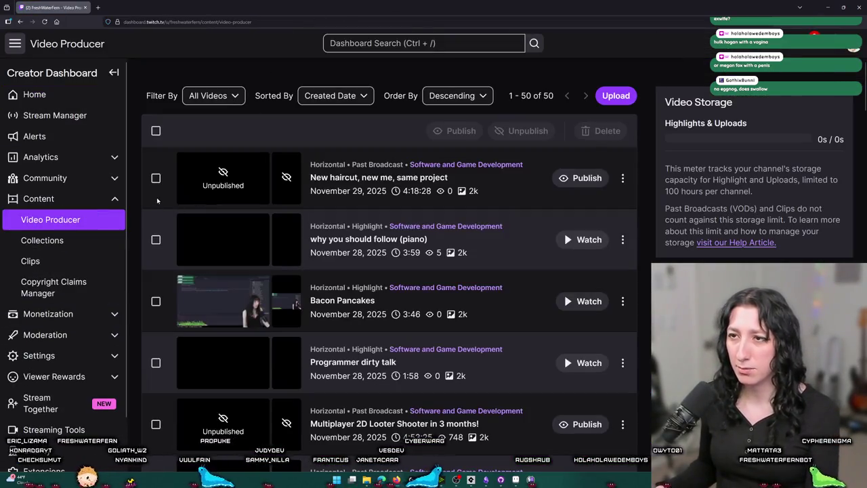
- Select the two unpublished past broadcasts and publish them, confirming with Yes
{"action": "left_click", "coordinate": [156, 177]}
{"action": "left_click", "coordinate": [586, 177]}
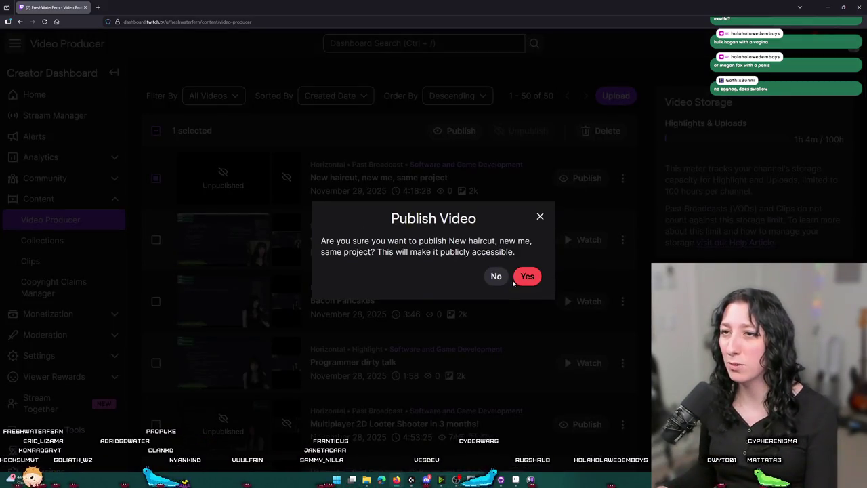
{"action": "left_click", "coordinate": [497, 279]}
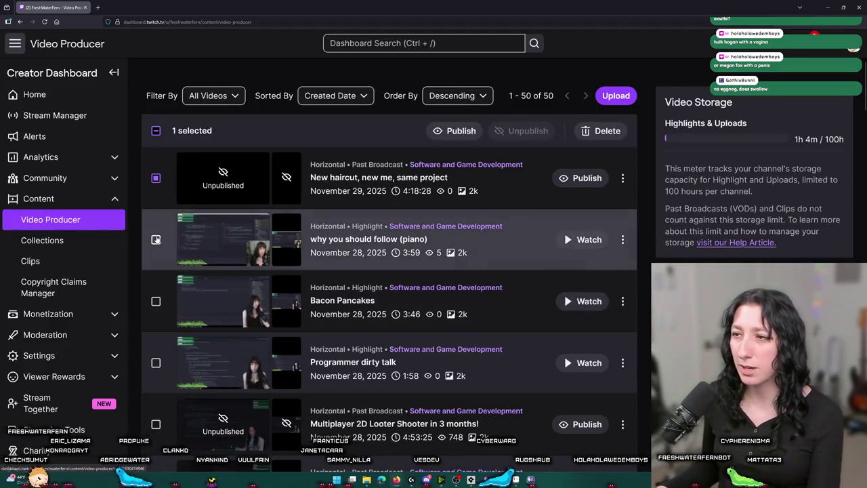
{"action": "left_click", "coordinate": [156, 239]}
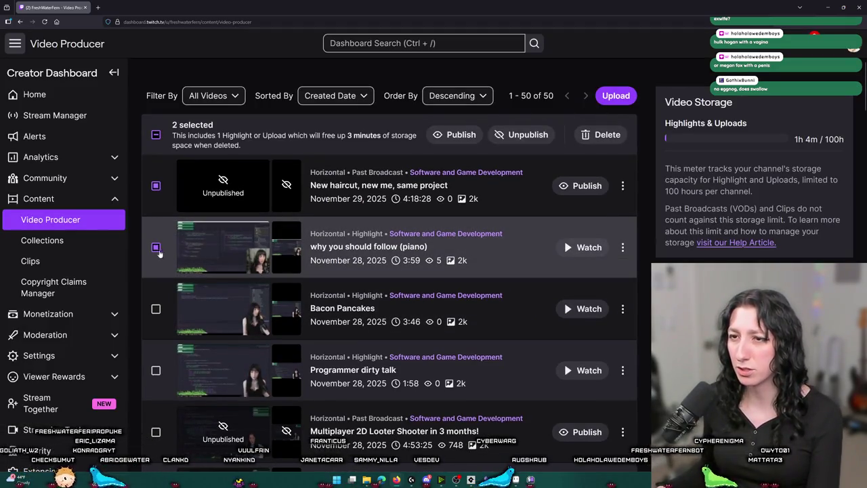
{"action": "left_click", "coordinate": [156, 247]}
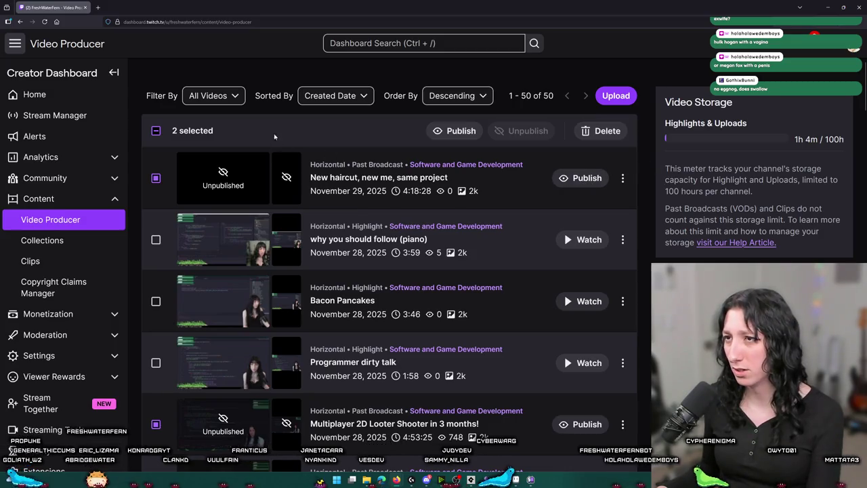
{"action": "left_click", "coordinate": [455, 131]}
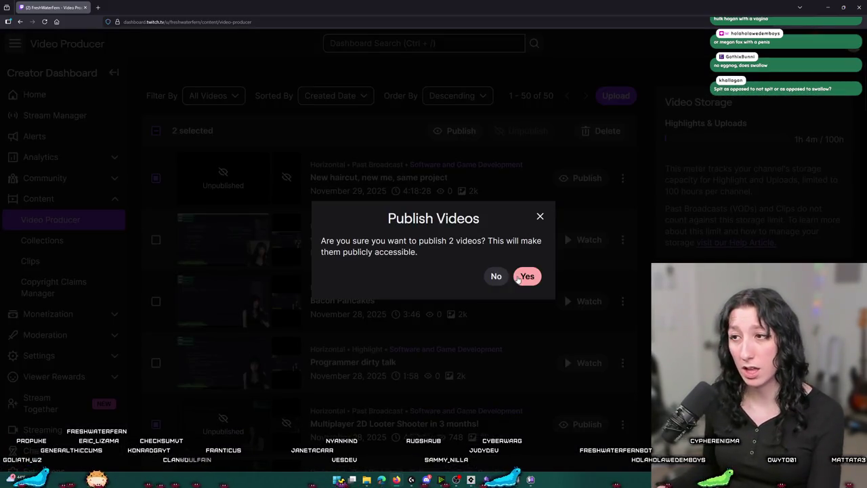
{"action": "left_click", "coordinate": [519, 277]}
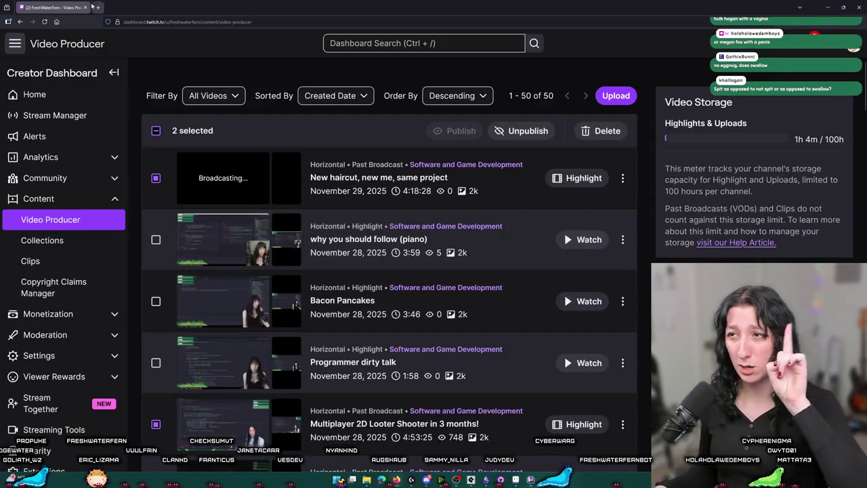
{"action": "key", "text": "alt+Tab"}
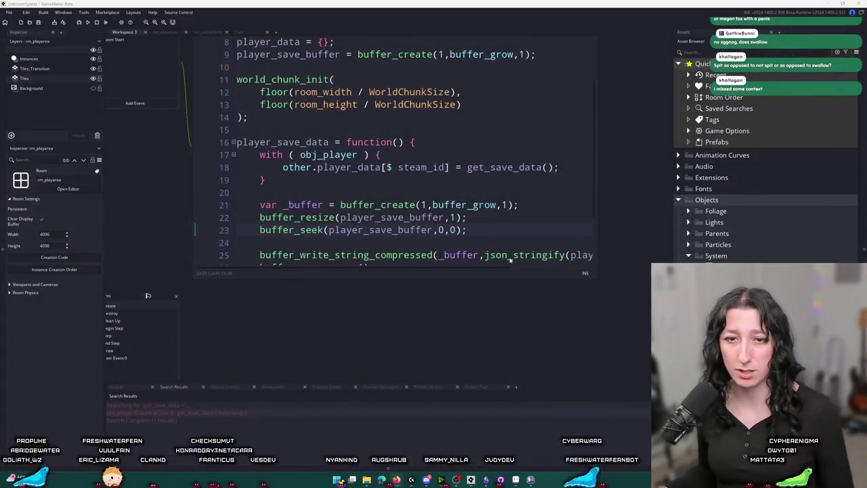
- Delete the empty line 24 below the compressed write
{"action": "mouse_move", "coordinate": [510, 259]}
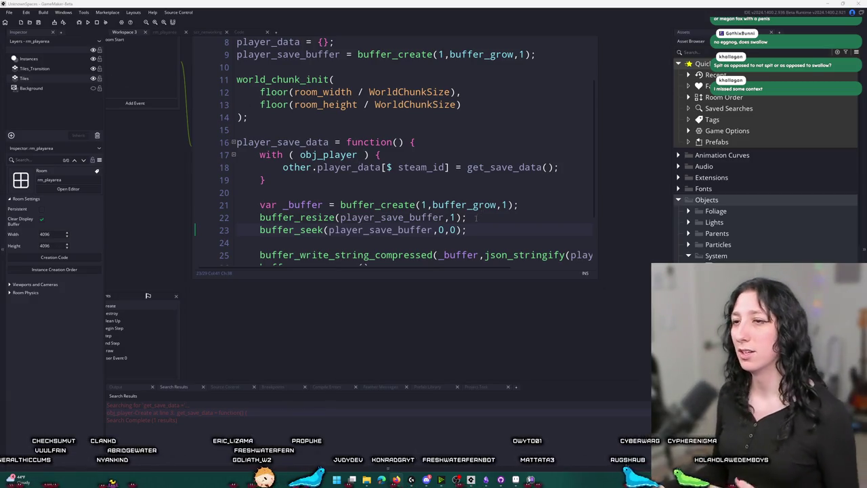
{"action": "scroll", "coordinate": [447, 214], "scroll_direction": "down", "scroll_amount": 2}
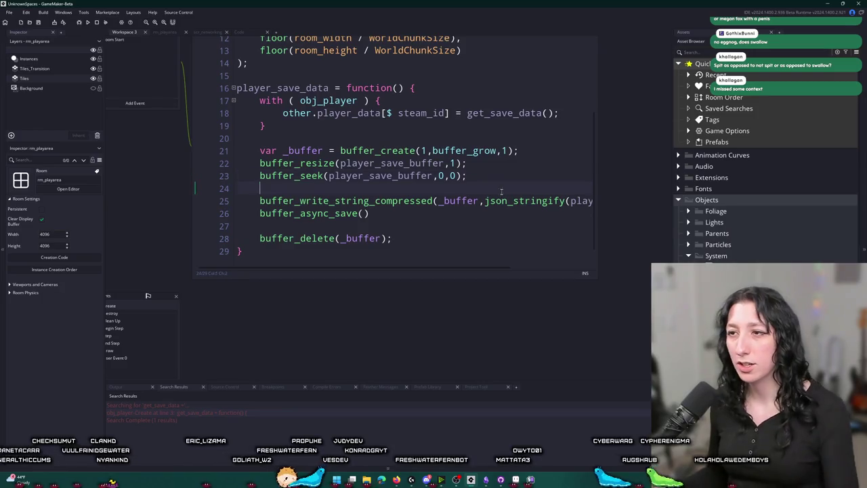
{"action": "left_click_drag", "start_coordinate": [240, 188], "coordinate": [239, 175]}
{"action": "left_click", "coordinate": [246, 188]}
{"action": "key", "text": "BackSpace"}
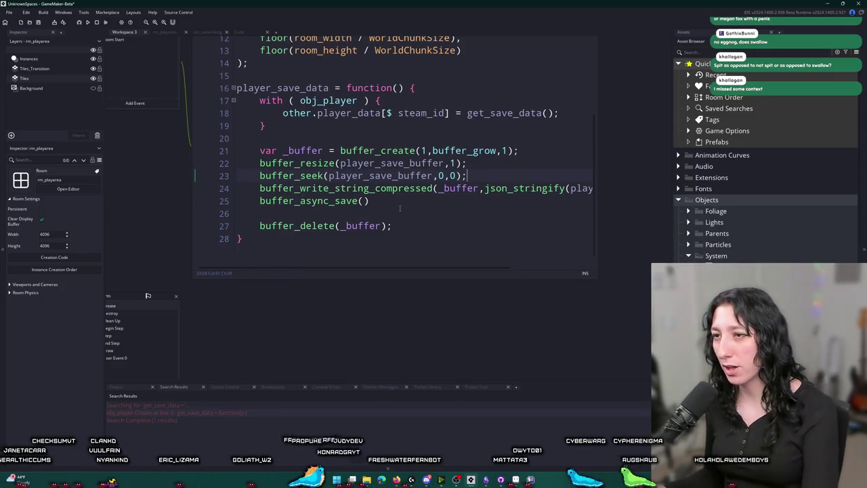
- Replace buffer_async_save() with buffer_save_callback() and search the project for its uses
{"action": "key", "text": "Left"}
{"action": "left_click_drag", "start_coordinate": [372, 201], "coordinate": [300, 200]}
{"action": "type", "text": "sa"}
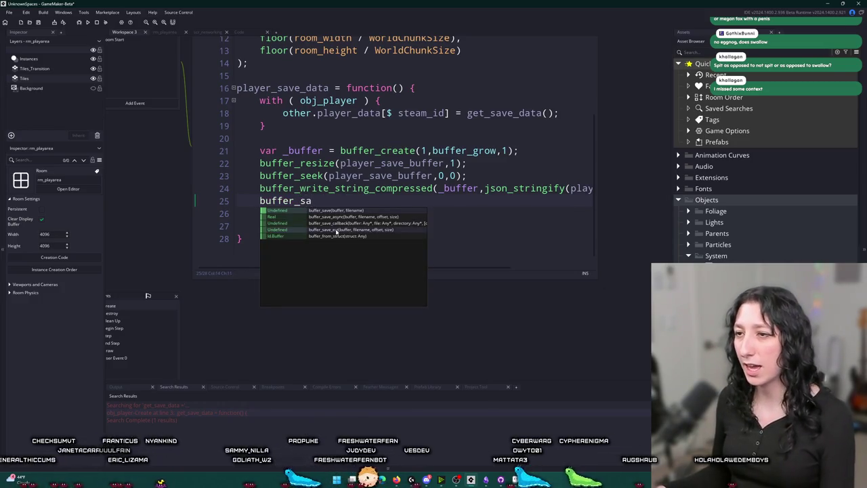
{"action": "left_click", "coordinate": [349, 223]}
{"action": "key", "text": "ctrl+shift+f"}
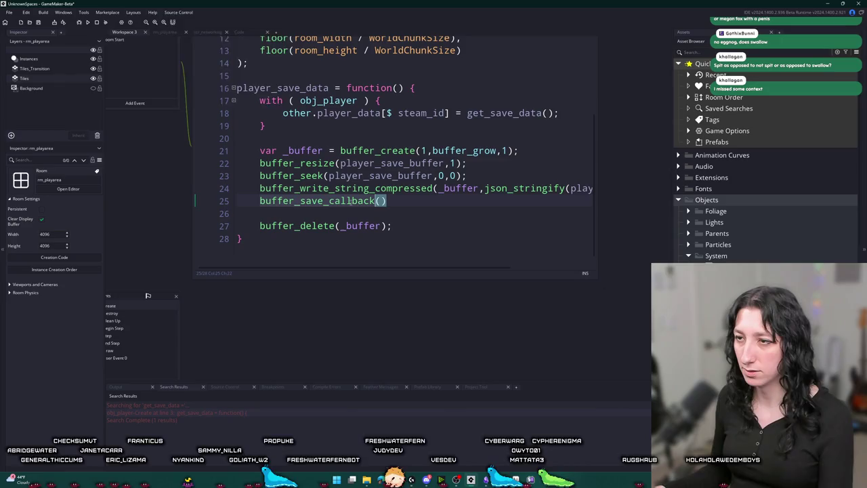
{"action": "key", "text": "Return"}
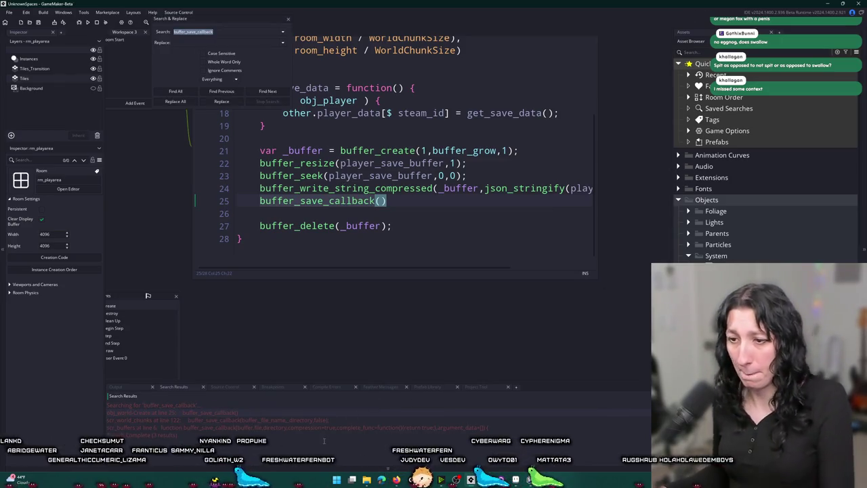
- Review the buffer_save_callback definition in scr_buffers and its call in scr_world_chunks, then close the search
{"action": "double_click", "coordinate": [331, 427]}
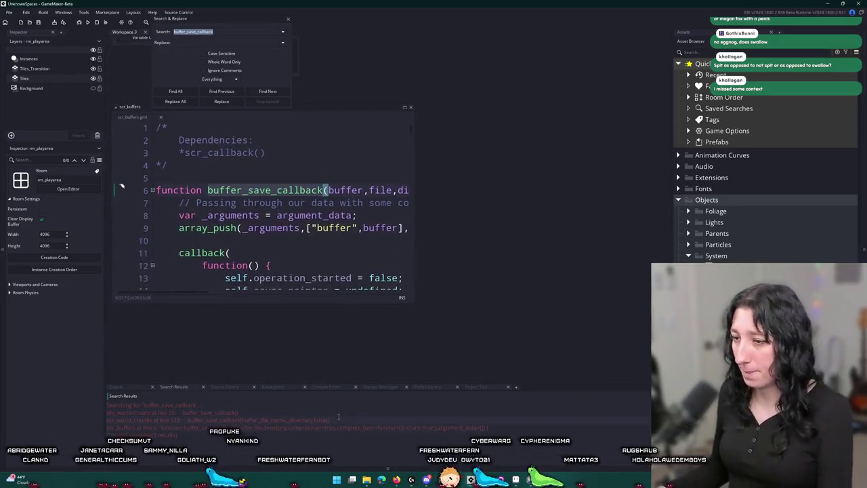
{"action": "double_click", "coordinate": [326, 420]}
{"action": "scroll", "coordinate": [383, 256], "scroll_direction": "up", "scroll_amount": 3}
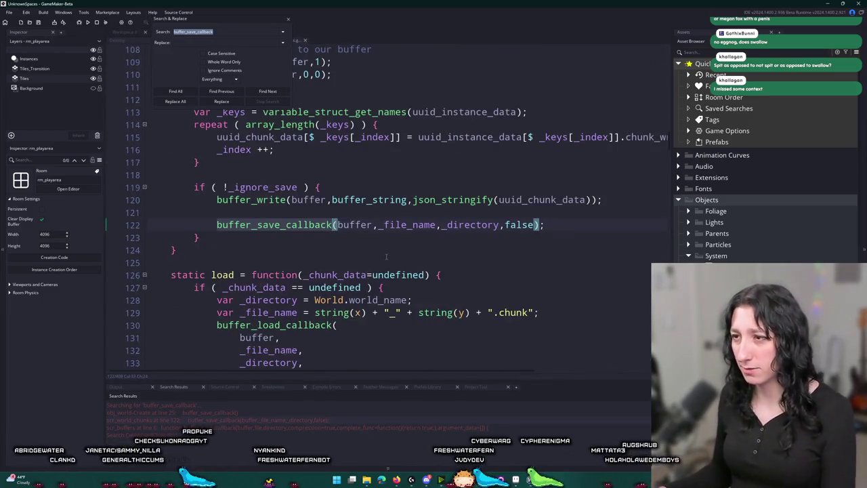
{"action": "scroll", "coordinate": [384, 256], "scroll_direction": "down", "scroll_amount": 1}
{"action": "scroll", "coordinate": [510, 222], "scroll_direction": "up", "scroll_amount": 1}
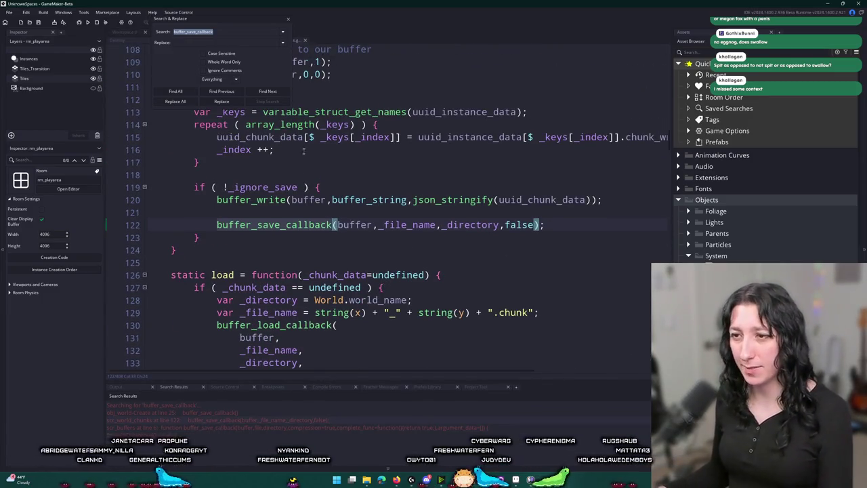
{"action": "left_click", "coordinate": [288, 20]}
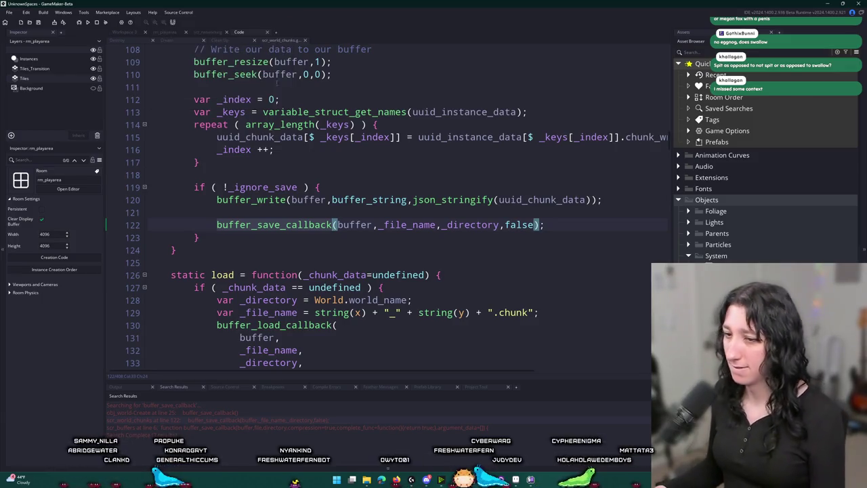
- Select the _directory and _file_name lines in scr_world_chunks and return to obj_world Create
{"action": "double_click", "coordinate": [258, 413]}
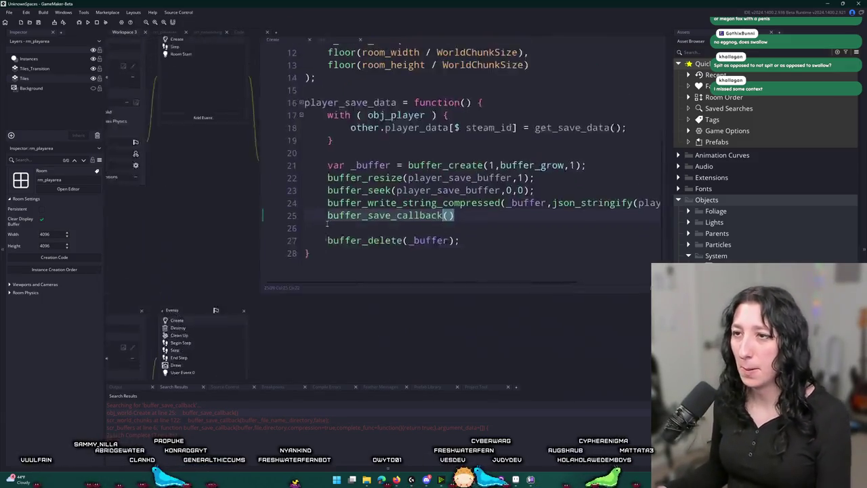
{"action": "double_click", "coordinate": [313, 420]}
{"action": "left_click", "coordinate": [464, 227]}
{"action": "scroll", "coordinate": [433, 217], "scroll_direction": "up", "scroll_amount": 8}
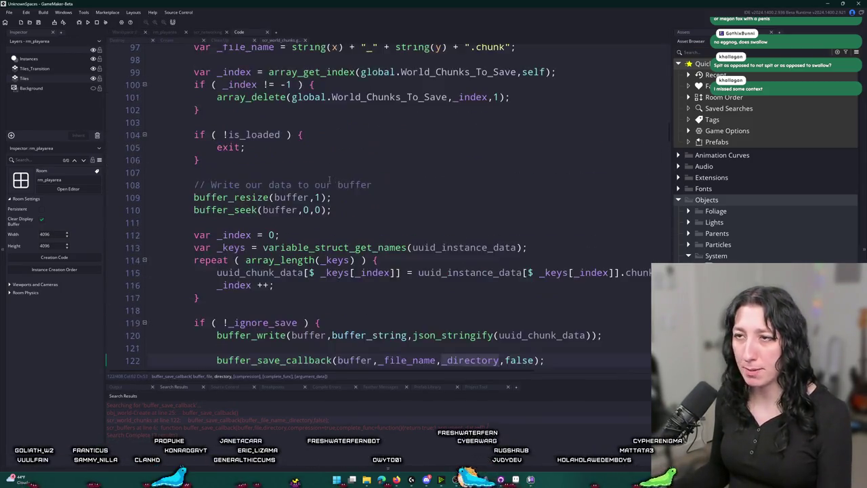
{"action": "left_click", "coordinate": [405, 201]}
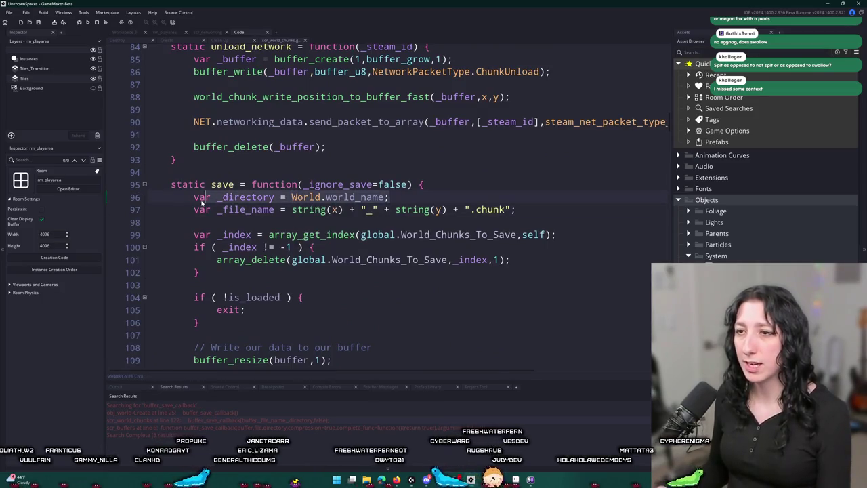
{"action": "mouse_move", "coordinate": [517, 209]}
{"action": "left_mouse_down"}
{"action": "mouse_move", "coordinate": [169, 184]}
{"action": "mouse_move", "coordinate": [194, 197]}
{"action": "left_mouse_up"}
{"action": "key", "text": "ctrl+c"}
{"action": "left_click", "coordinate": [139, 34]}
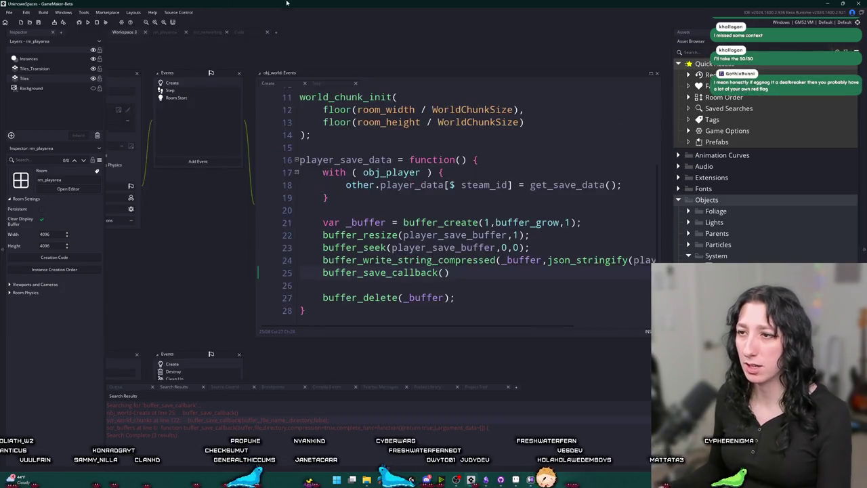
- Paste the _directory and _file_name lines into player_save_data and set _file_name to "entity.chunk"
{"action": "left_click", "coordinate": [511, 155]}
{"action": "key", "text": "Return"}
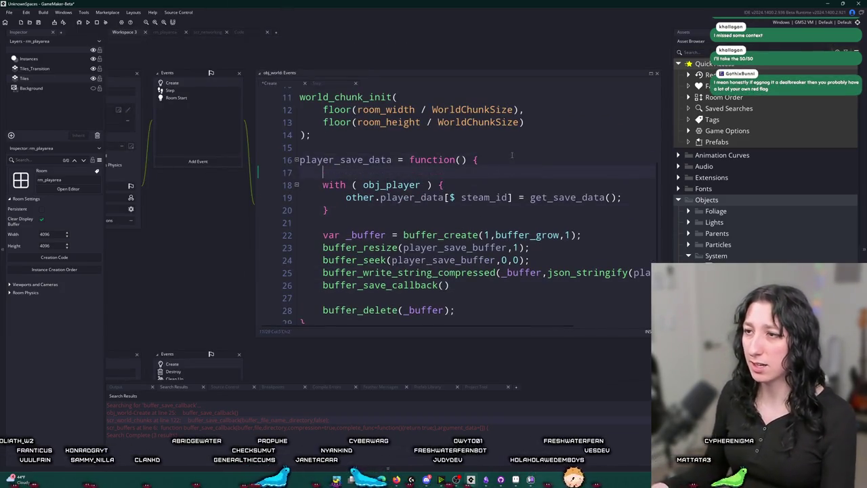
{"action": "key", "text": "ctrl+v"}
{"action": "left_click", "coordinate": [339, 184]}
{"action": "key", "text": "shift+Tab"}
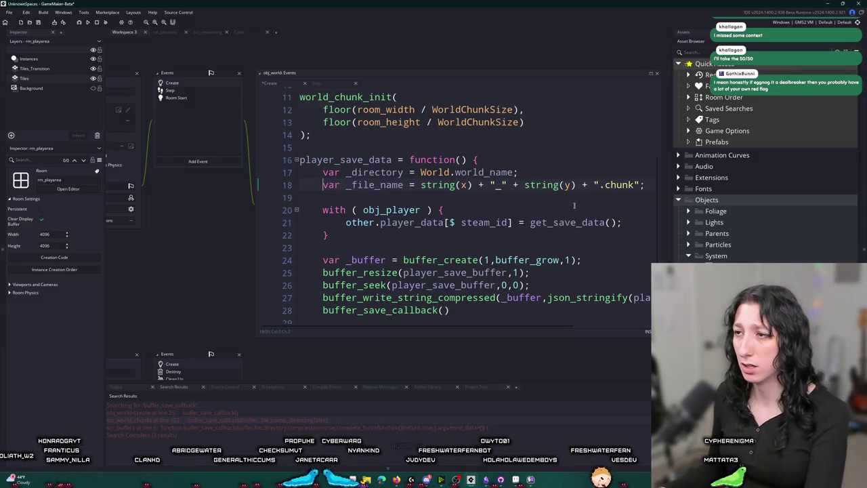
{"action": "left_click_drag", "start_coordinate": [639, 185], "coordinate": [422, 184]}
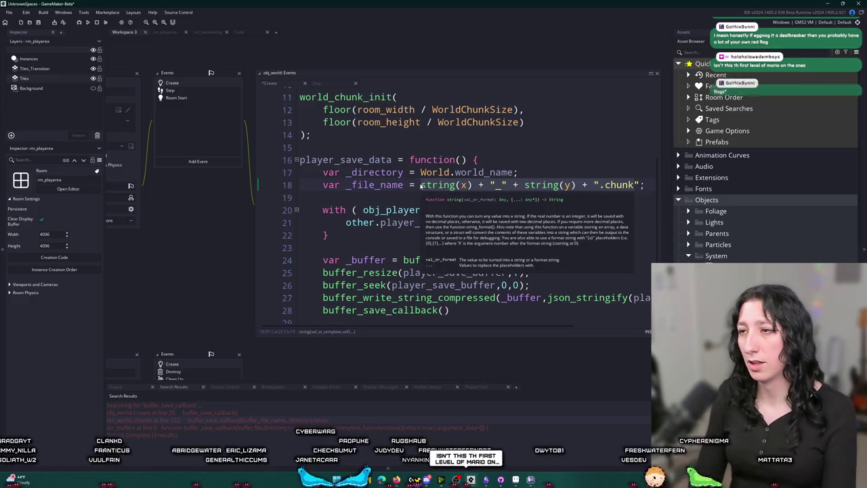
{"action": "type", "text": "\"entity."}
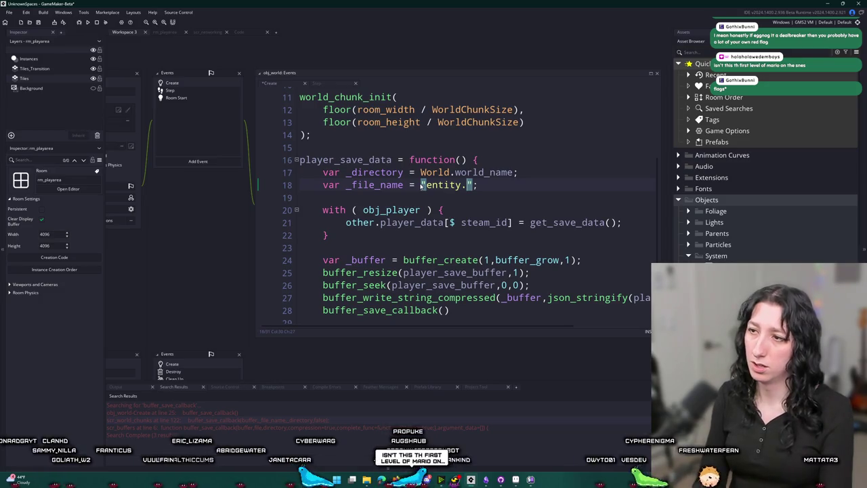
{"action": "type", "text": "chunk"}
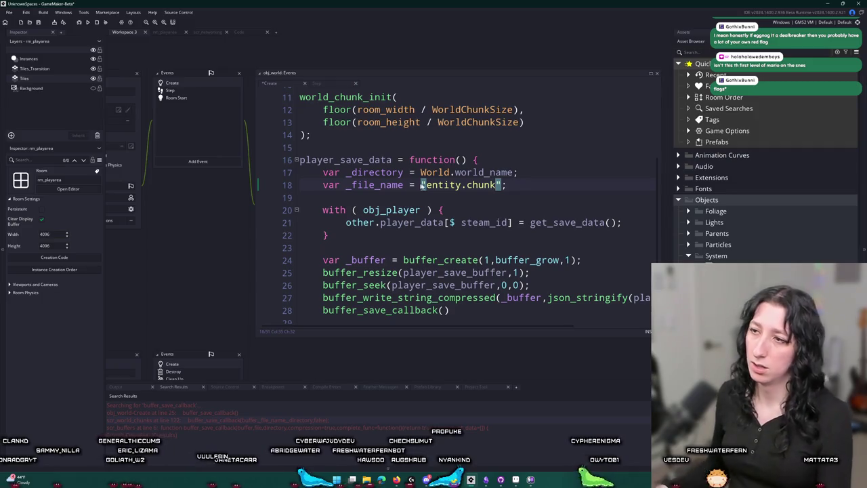
{"action": "left_click", "coordinate": [576, 180]}
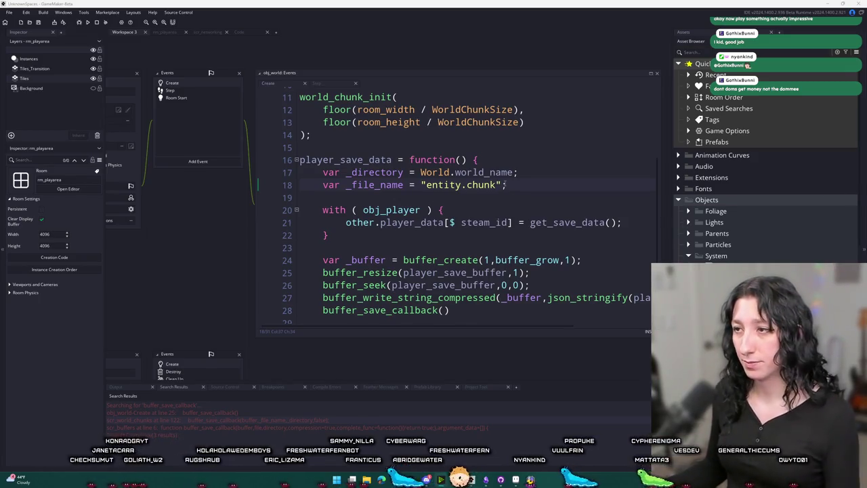
- Hide the side docks and widen the code editor so the long lines fit
{"action": "scroll", "coordinate": [494, 242], "scroll_direction": "down", "scroll_amount": 2}
{"action": "left_click", "coordinate": [494, 242]}
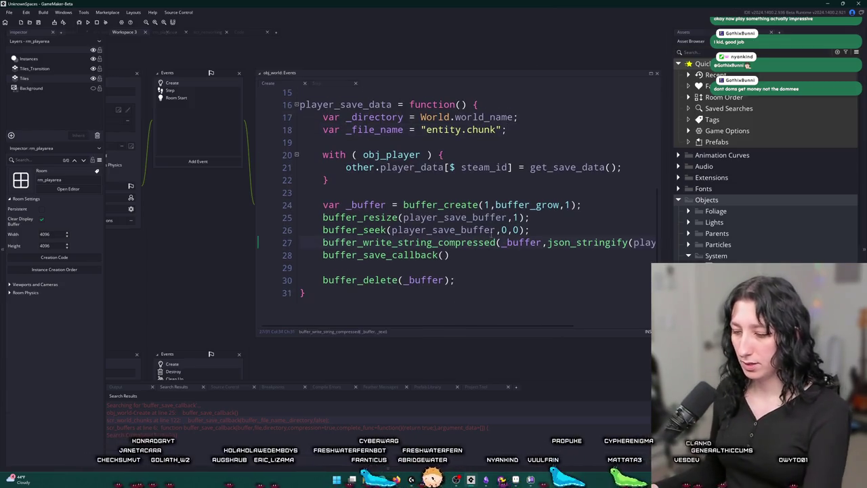
{"action": "key", "text": "F12"}
{"action": "left_click_drag", "start_coordinate": [559, 233], "coordinate": [669, 245]}
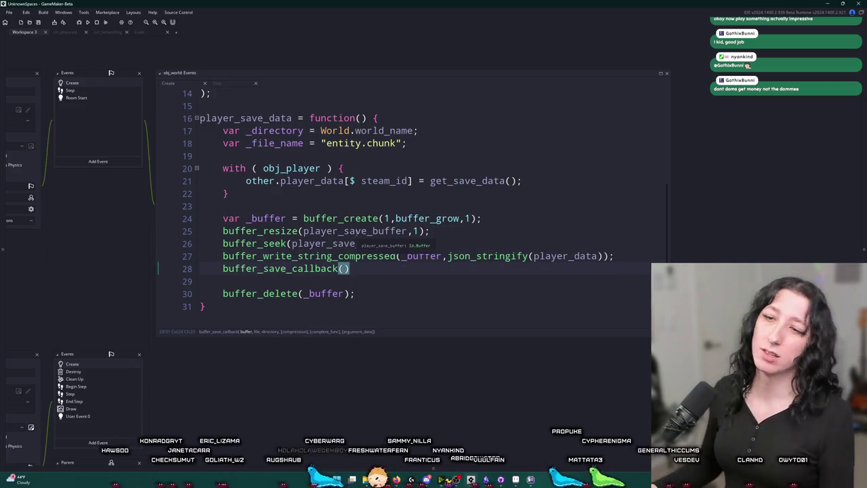
{"action": "scroll", "coordinate": [372, 288], "scroll_direction": "up", "scroll_amount": 5}
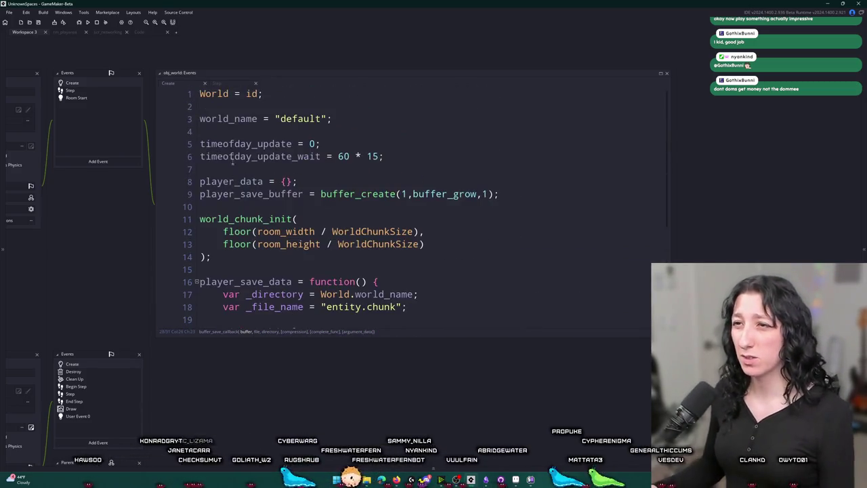
- Remove the var _buffer creation line and the buffer_delete line
{"action": "double_click", "coordinate": [230, 194]}
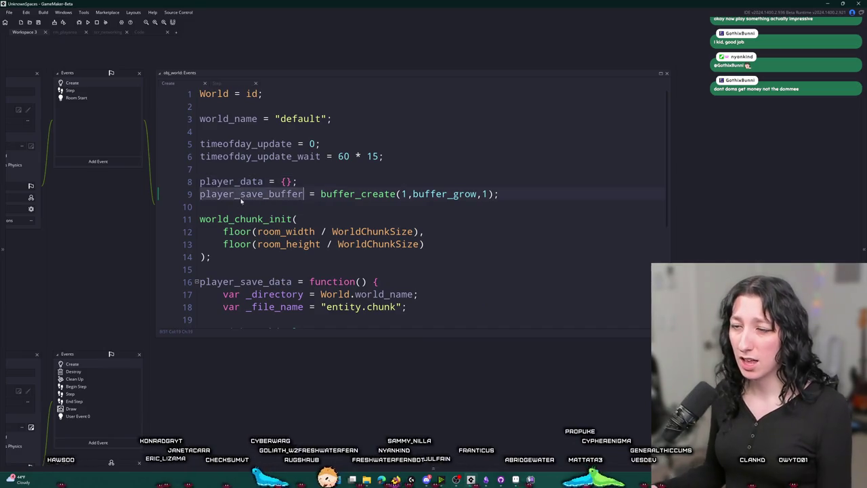
{"action": "scroll", "coordinate": [250, 237], "scroll_direction": "down", "scroll_amount": 3}
{"action": "scroll", "coordinate": [261, 266], "scroll_direction": "down", "scroll_amount": 3}
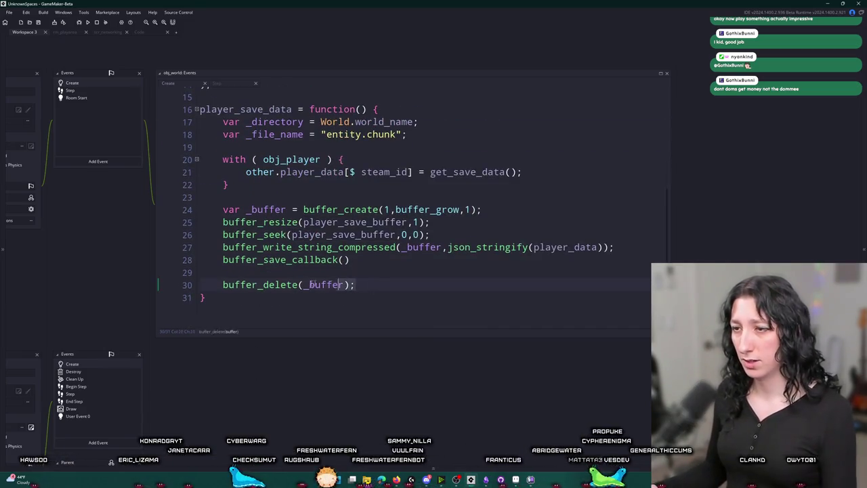
{"action": "left_click_drag", "start_coordinate": [355, 285], "coordinate": [143, 265]}
{"action": "key", "text": "BackSpace"}
{"action": "key", "text": "BackSpace"}
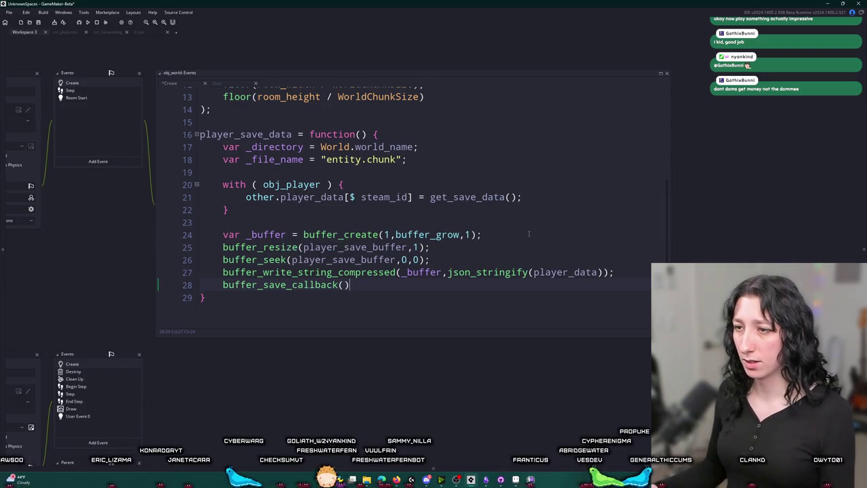
{"action": "left_click_drag", "start_coordinate": [528, 234], "coordinate": [132, 229]}
{"action": "key", "text": "BackSpace"}
{"action": "key", "text": "BackSpace"}
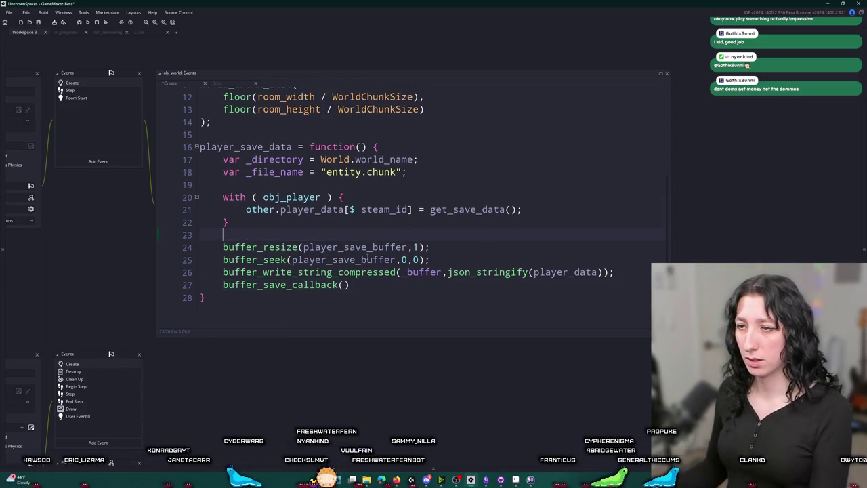
- Write to player_save_buffer and call buffer_save_callback(player_save_buffer,_file_name,_directory,false)
{"action": "left_click", "coordinate": [428, 285]}
{"action": "double_click", "coordinate": [423, 272]}
{"action": "type", "text": "player_save_buffer"}
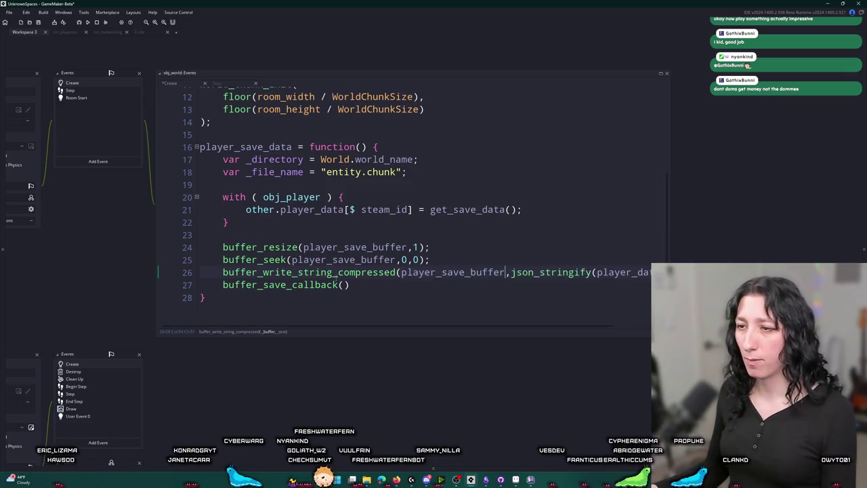
{"action": "key", "text": "Down"}
{"action": "type", "text": "player_save_buffer,_fil"}
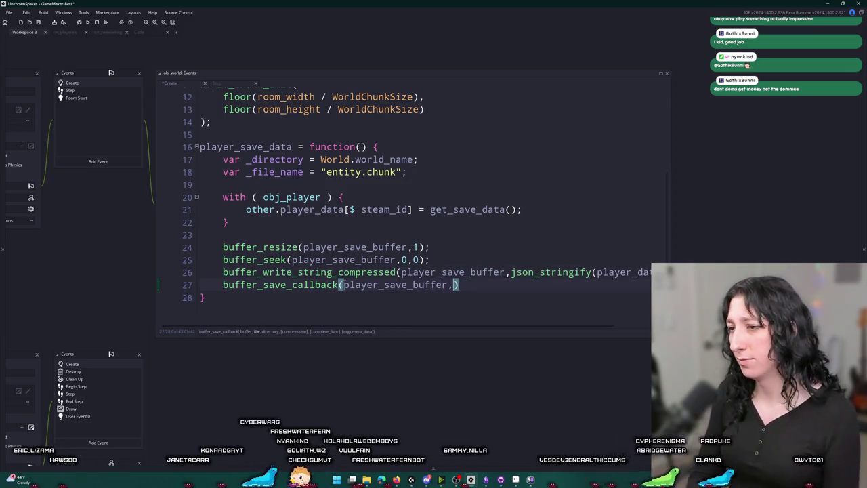
{"action": "type", "text": "e_name,_directo"}
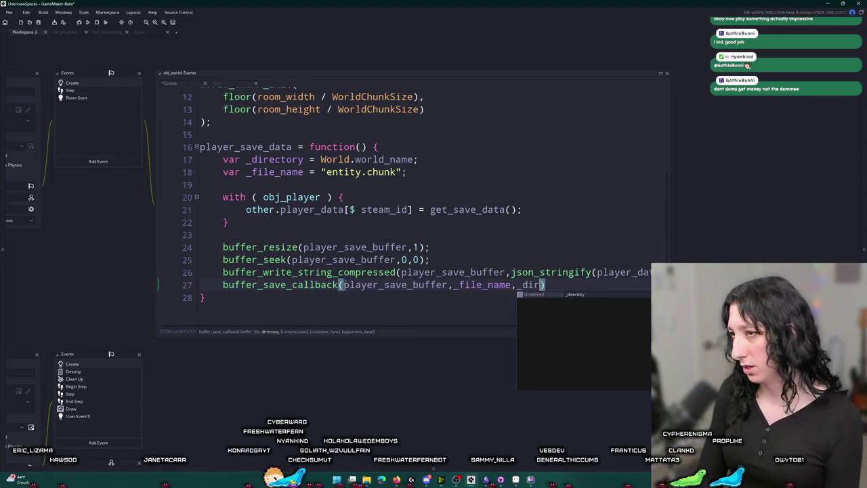
{"action": "type", "text": "ry"}
{"action": "key", "text": "BackSpace"}
{"action": "type", "text": "yu"}
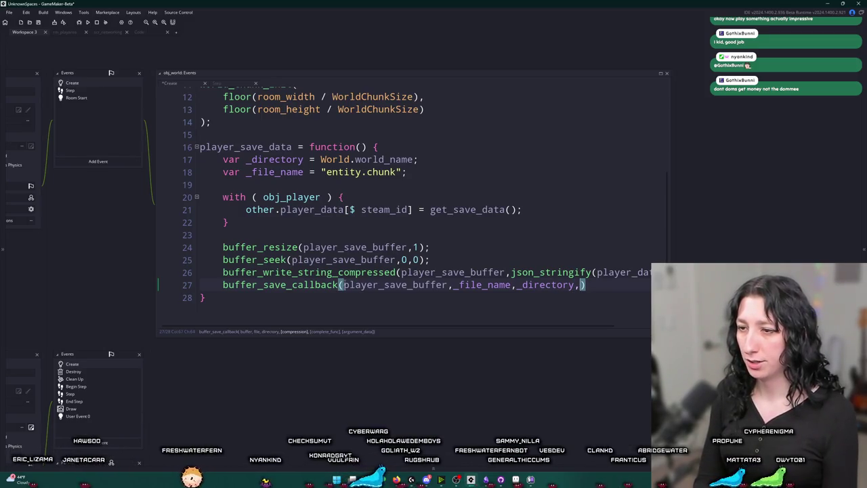
{"action": "key", "text": "BackSpace"}
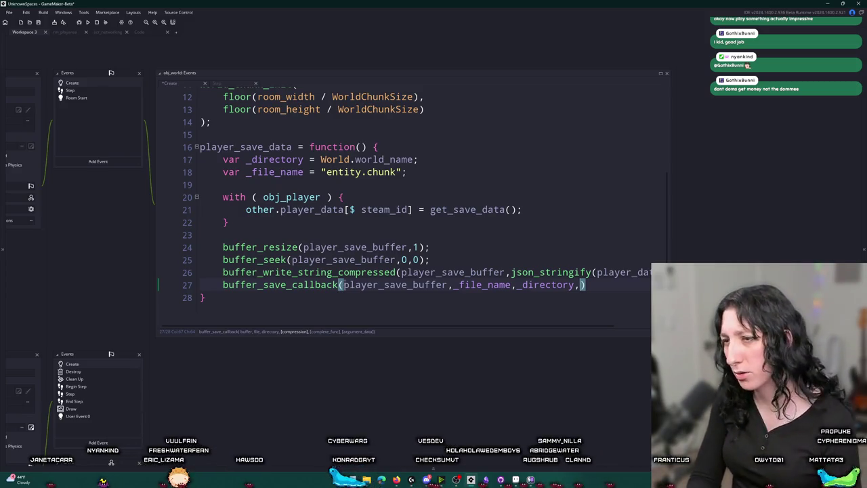
{"action": "type", "text": "false)"}
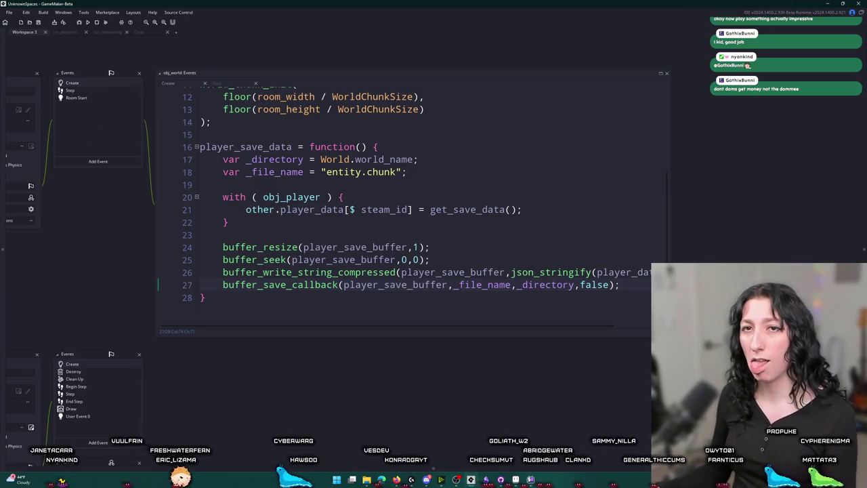
- Run the game with F5 to test the save code
{"action": "left_click", "coordinate": [562, 271]}
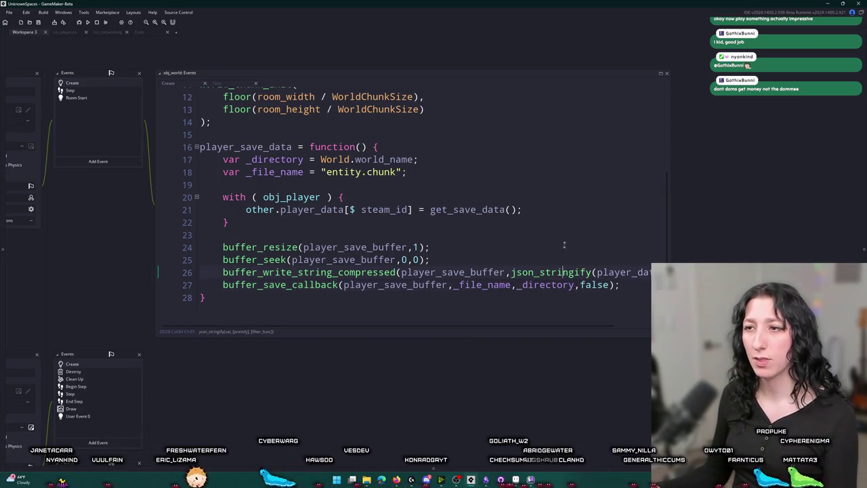
{"action": "left_click", "coordinate": [254, 133]}
{"action": "key", "text": "F5"}
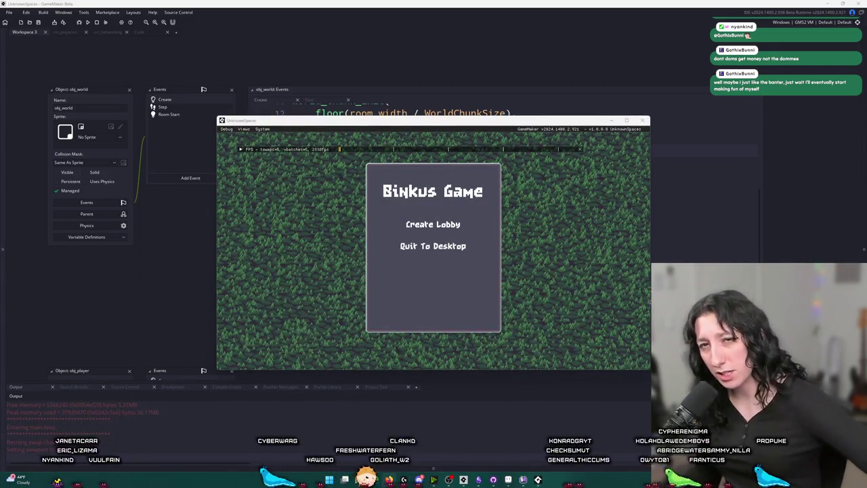
- Maximize the game window, create a lobby and walk the character around the dirt clearing
{"action": "left_click_drag", "start_coordinate": [477, 120], "coordinate": [477, 0]}
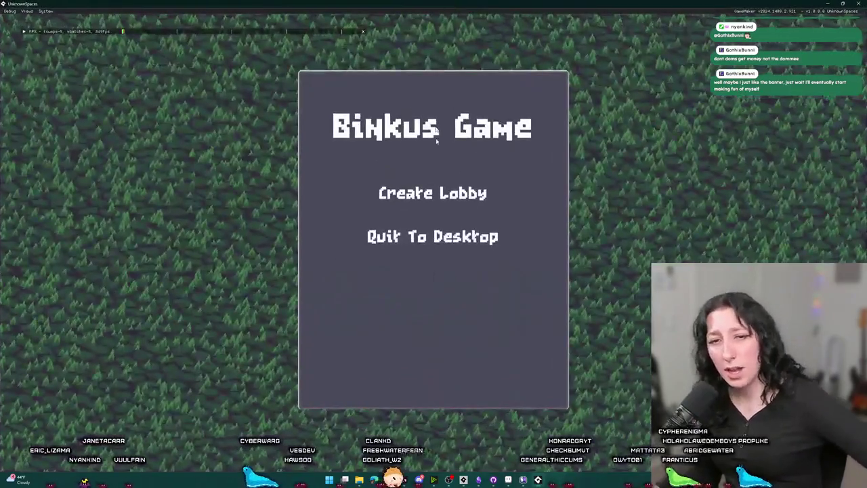
{"action": "left_click", "coordinate": [440, 193]}
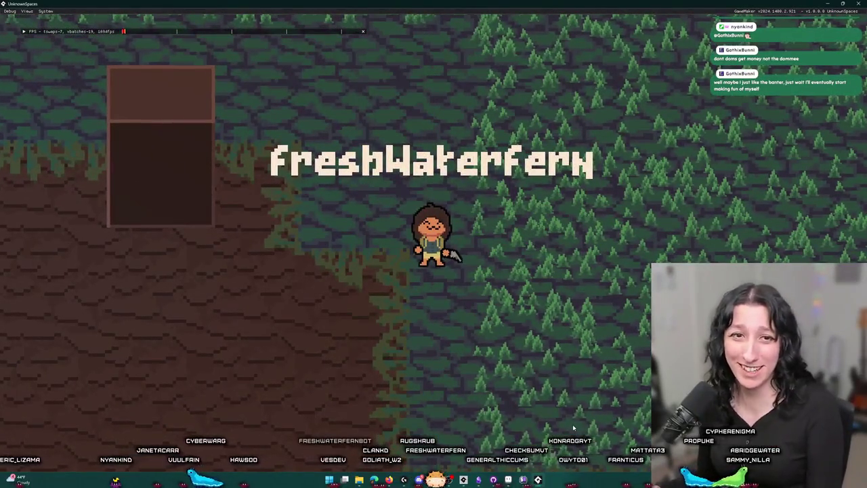
{"action": "key", "text": "a"}
{"action": "key", "text": "s"}
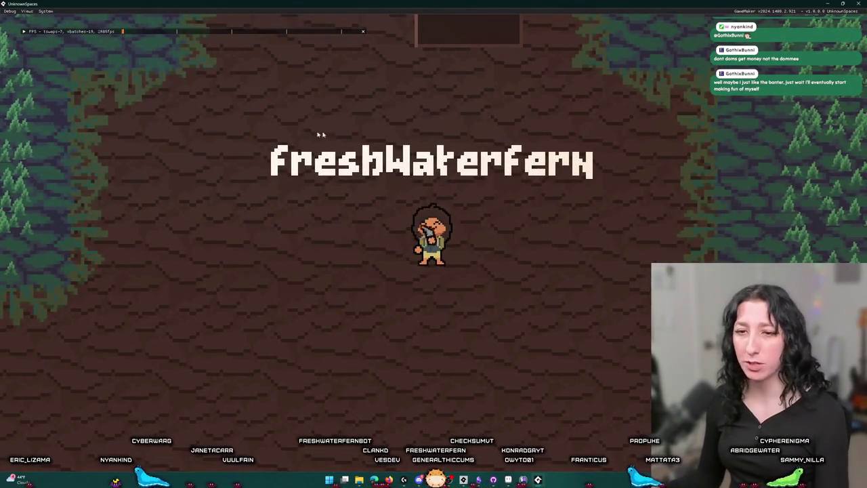
{"action": "key", "text": "s"}
{"action": "key", "text": "w"}
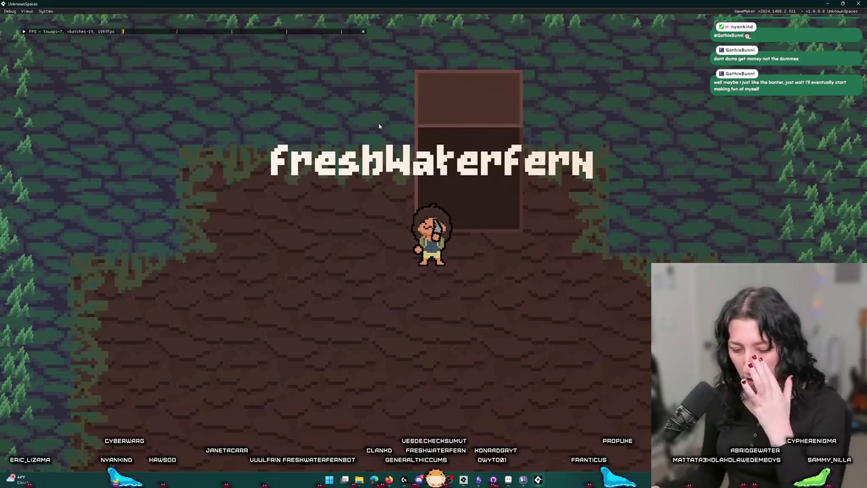
{"action": "key", "text": "s"}
{"action": "key", "text": "w"}
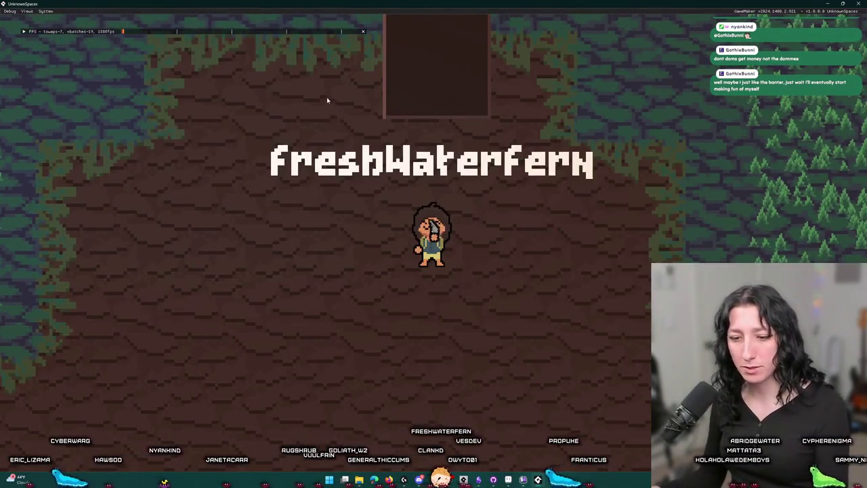
{"action": "key", "text": "s"}
- Equip the straw hat from the inventory in the head slot, then re-expand the game window
{"action": "key", "text": "i"}
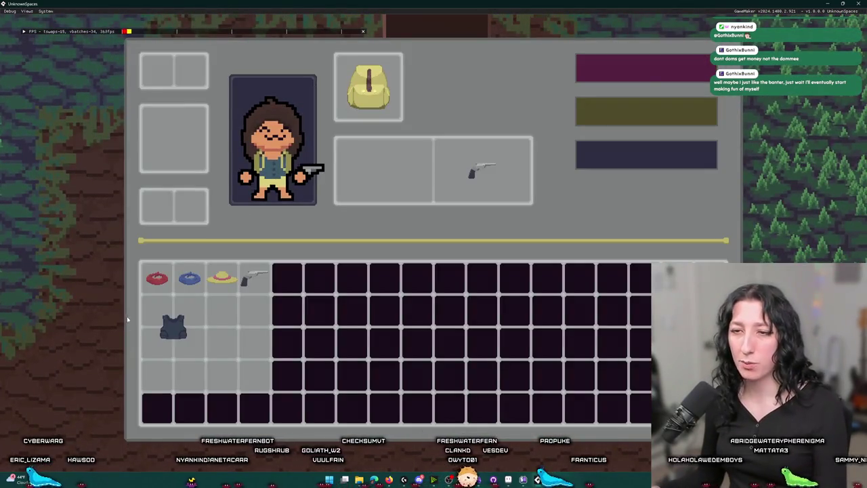
{"action": "left_click_drag", "start_coordinate": [156, 277], "coordinate": [101, 233]}
{"action": "left_click_drag", "start_coordinate": [189, 277], "coordinate": [68, 290]}
{"action": "left_click_drag", "start_coordinate": [222, 278], "coordinate": [179, 83]}
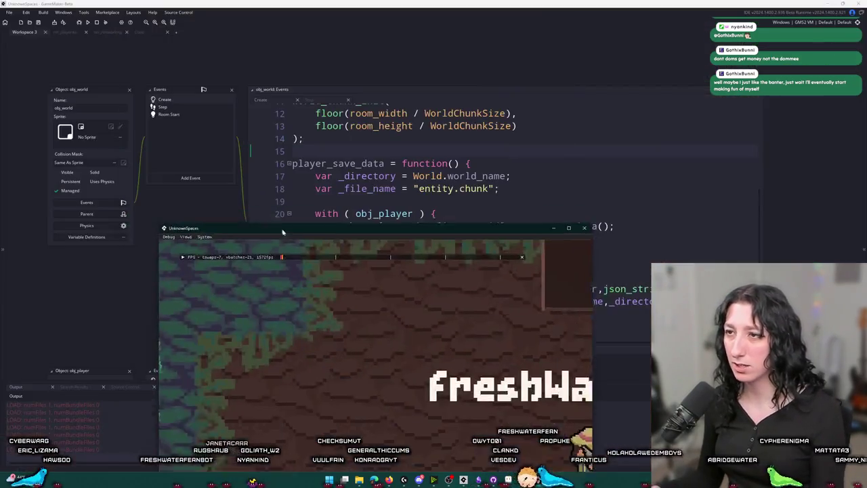
{"action": "left_click_drag", "start_coordinate": [283, 232], "coordinate": [416, 277]}
{"action": "double_click", "coordinate": [415, 278]}
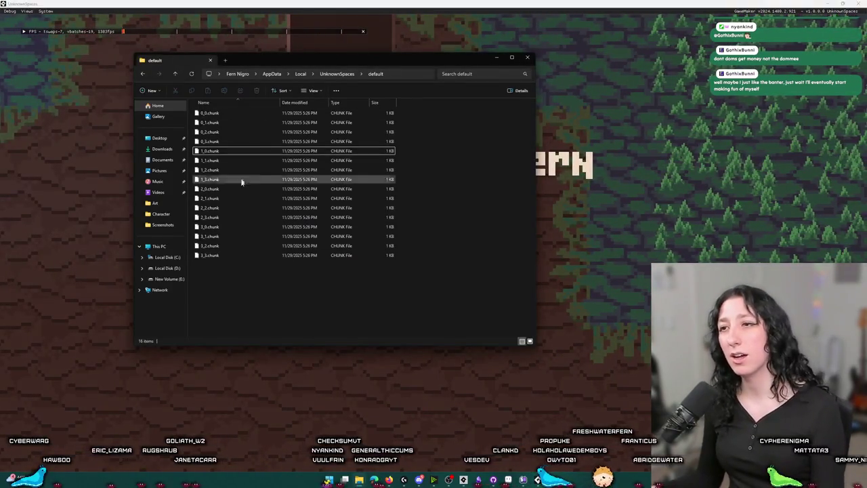
- Refresh the default save folder so the 16 chunk files show 5:27 PM, then restore the game window
{"action": "key", "text": "ctrl+a"}
{"action": "left_click", "coordinate": [439, 261]}
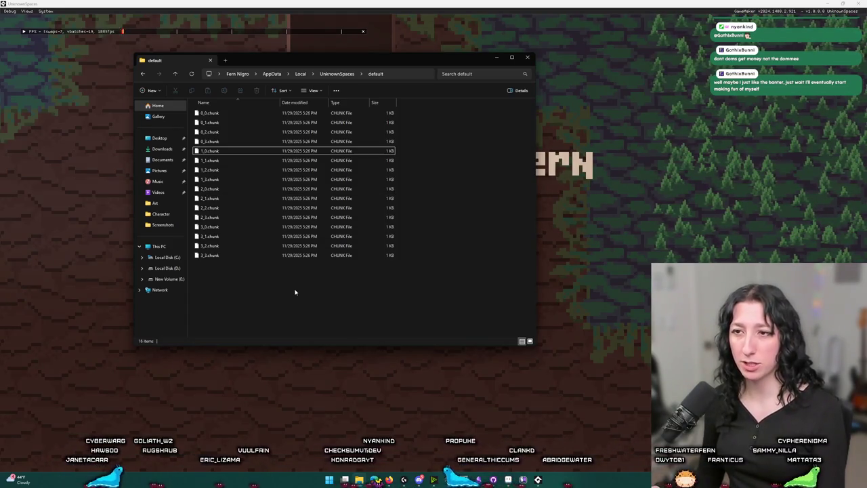
{"action": "right_click", "coordinate": [293, 326]}
{"action": "key", "text": "Escape"}
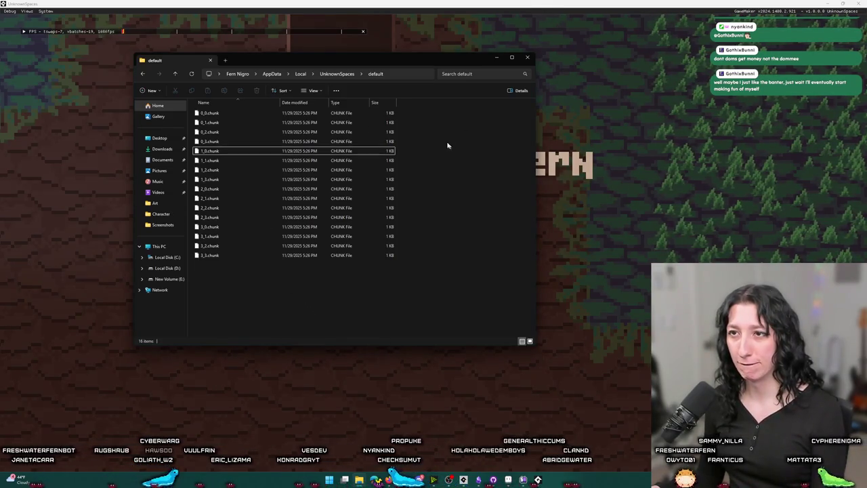
{"action": "key", "text": "ctrl+l"}
{"action": "key", "text": "Return"}
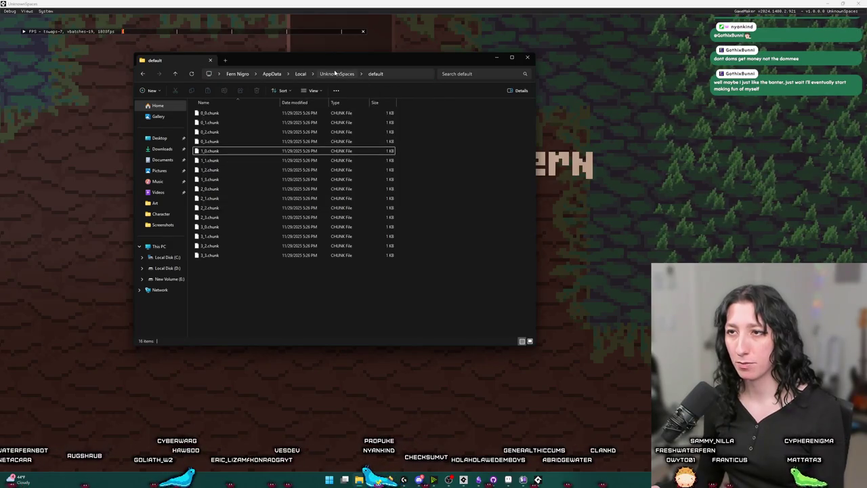
{"action": "right_click", "coordinate": [268, 302]}
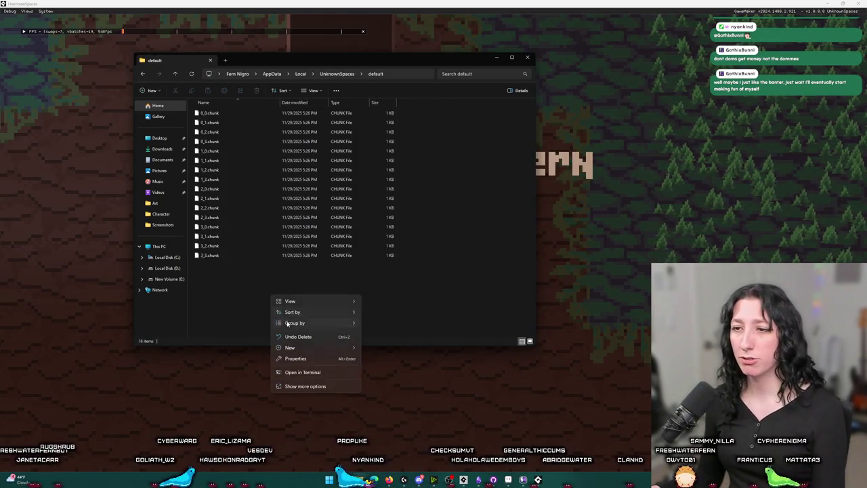
{"action": "left_click", "coordinate": [298, 337]}
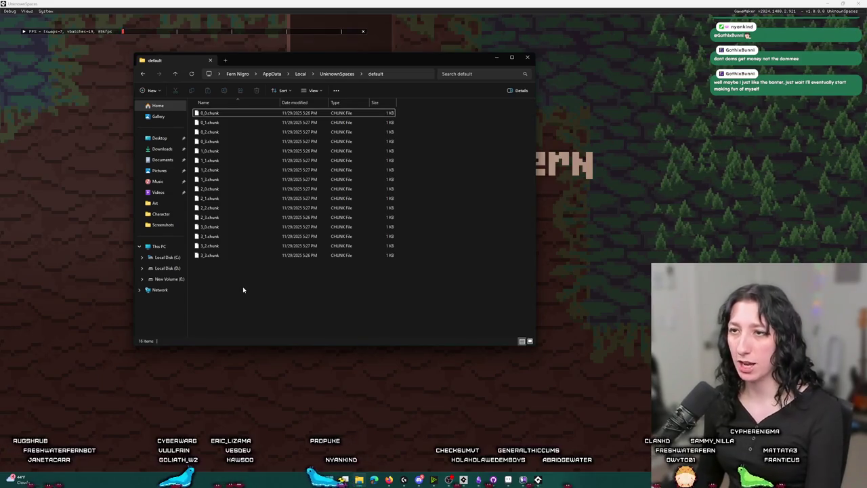
{"action": "left_click_drag", "start_coordinate": [606, 4], "coordinate": [606, 112]}
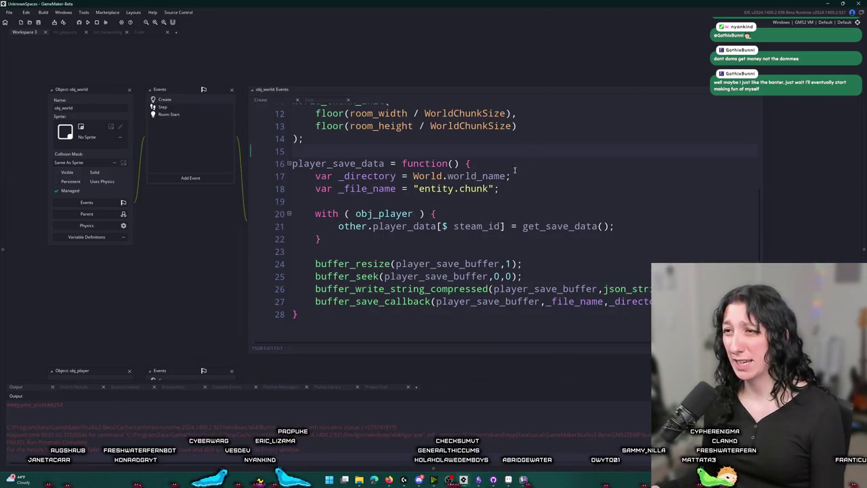
- Cut the player_save_data(); call line in obj_world's Step event to move it above world_chunk_save()
{"action": "double_click", "coordinate": [329, 163]}
{"action": "left_click", "coordinate": [197, 109]}
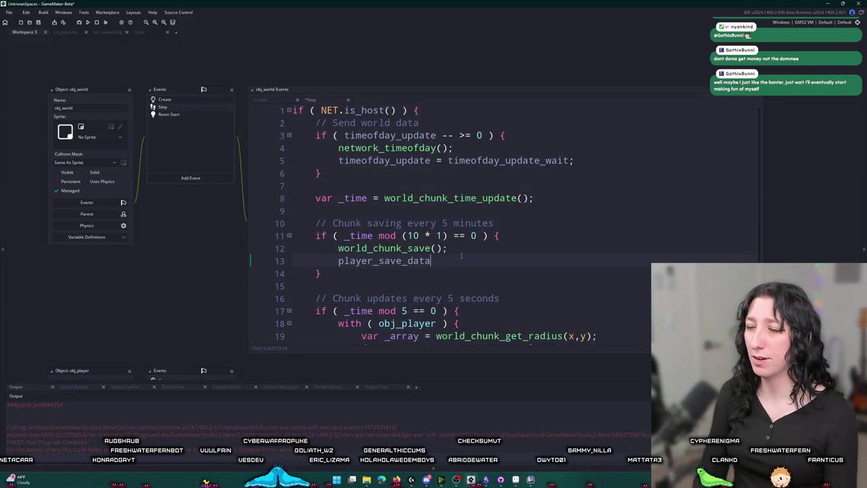
{"action": "type", "text": ";"}
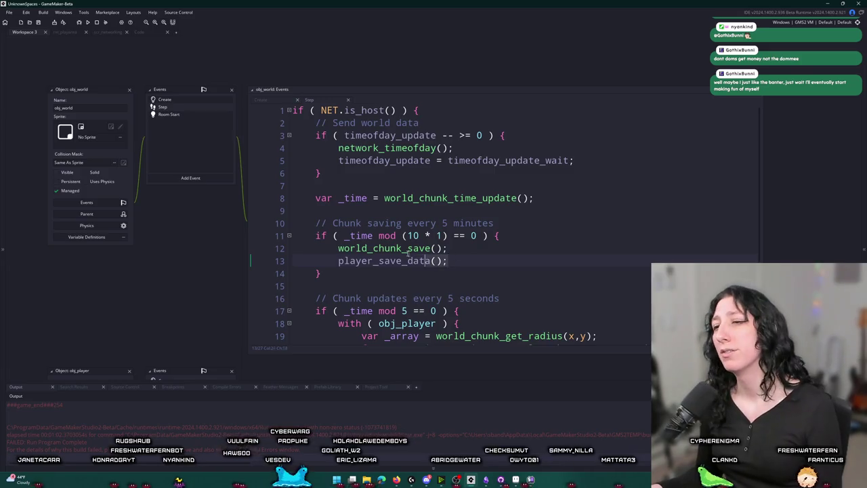
{"action": "key", "text": "shift+Home"}
{"action": "key", "text": "shift+Home"}
{"action": "key", "text": "BackSpace"}
{"action": "key", "text": "BackSpace"}
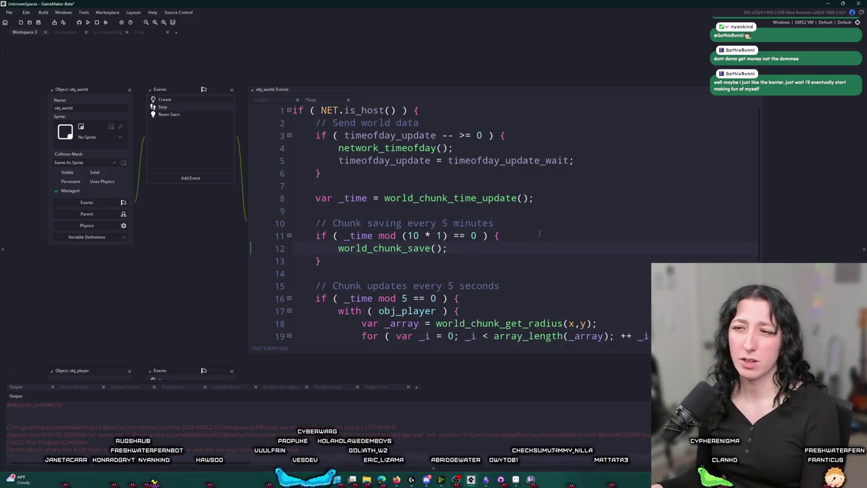
{"action": "key", "text": "ctrl+z"}
{"action": "key", "text": "ctrl+z"}
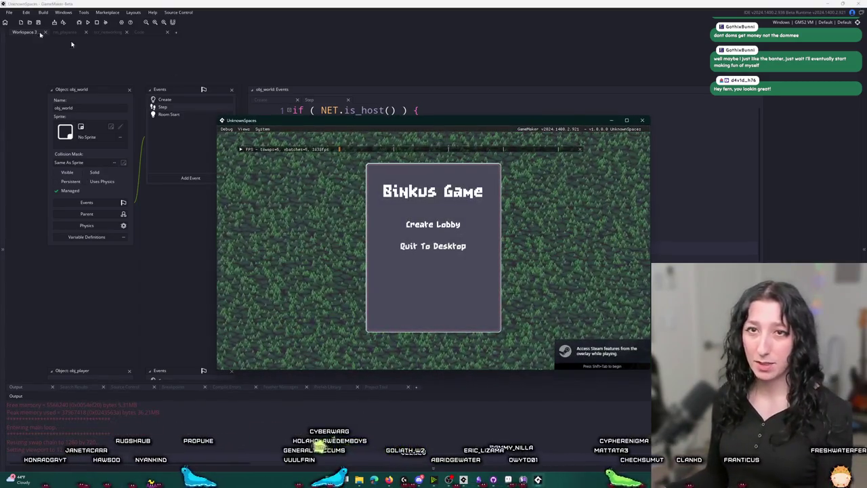
- Create a lobby in the game and maximize its window
{"action": "left_click", "coordinate": [433, 224]}
{"action": "left_click_drag", "start_coordinate": [473, 126], "coordinate": [501, 3]}
{"action": "key", "text": "alt+Tab"}
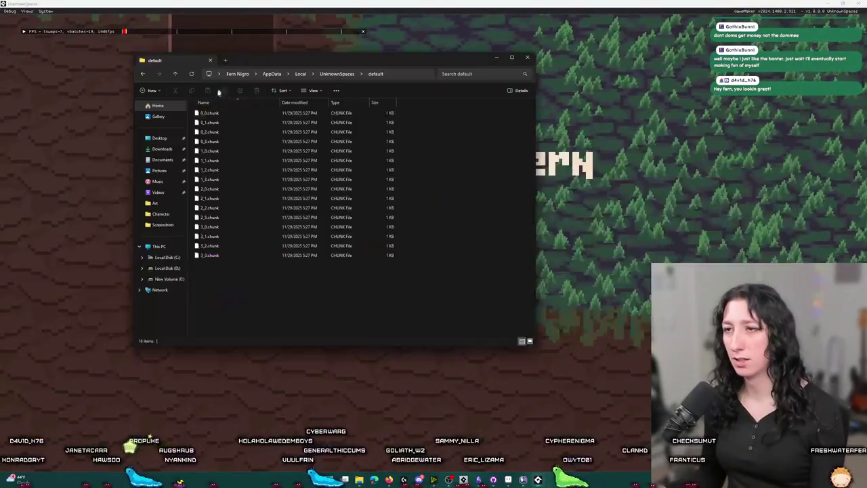
- Inspect the new 685-byte entity.chunk save file in Notepad, then return to GameMaker
{"action": "left_click", "coordinate": [315, 265]}
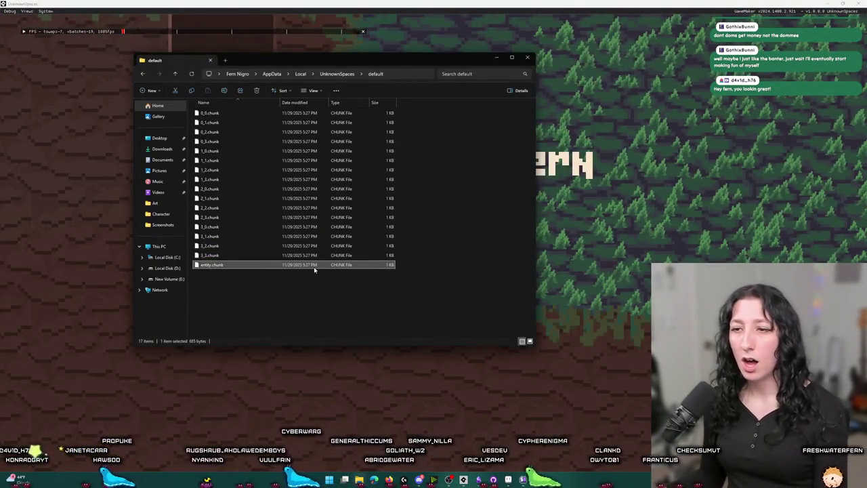
{"action": "right_click", "coordinate": [315, 270]}
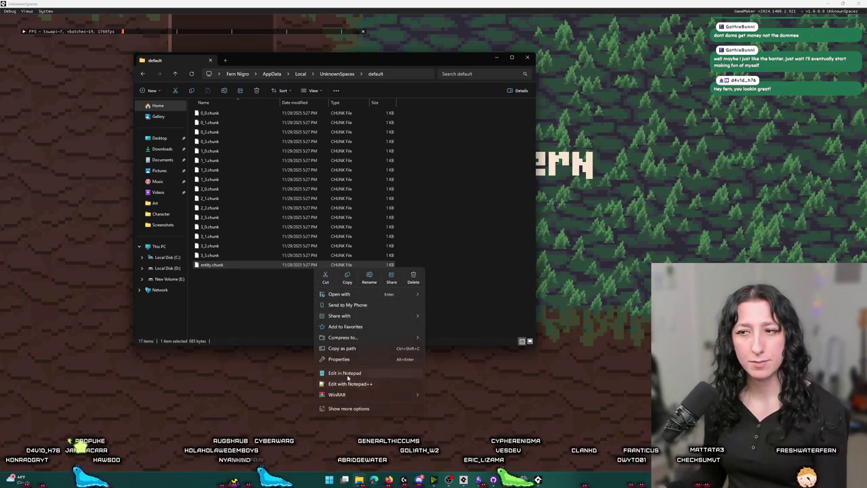
{"action": "left_click", "coordinate": [347, 375]}
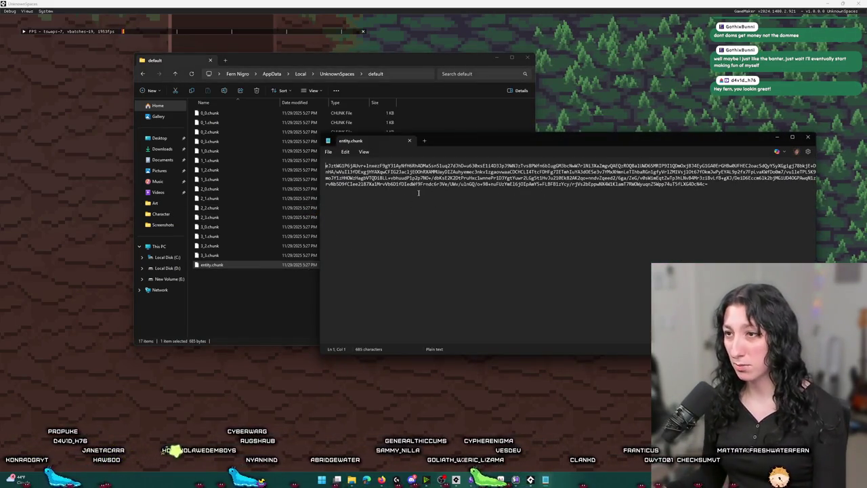
{"action": "key", "text": "ctrl+w"}
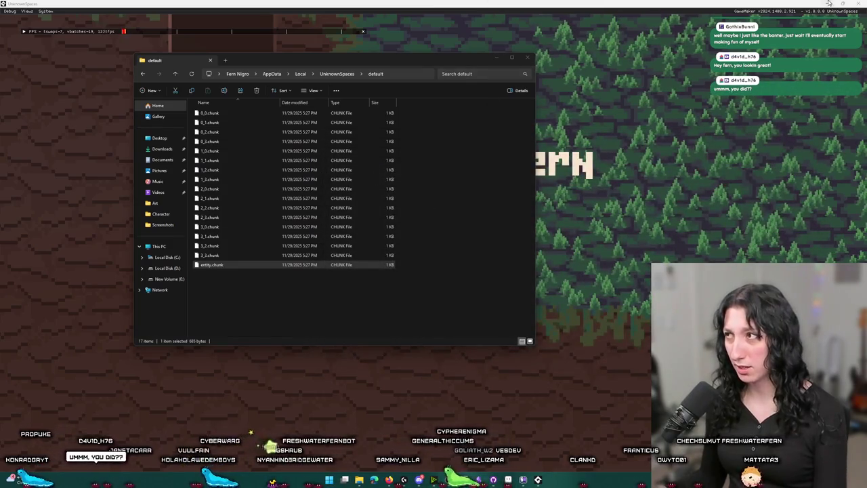
{"action": "key", "text": "ctrl+w"}
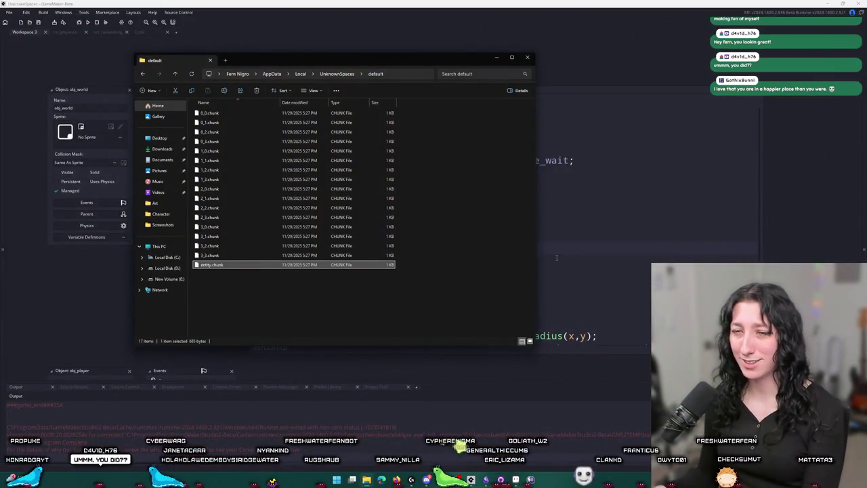
{"action": "left_click", "coordinate": [556, 258]}
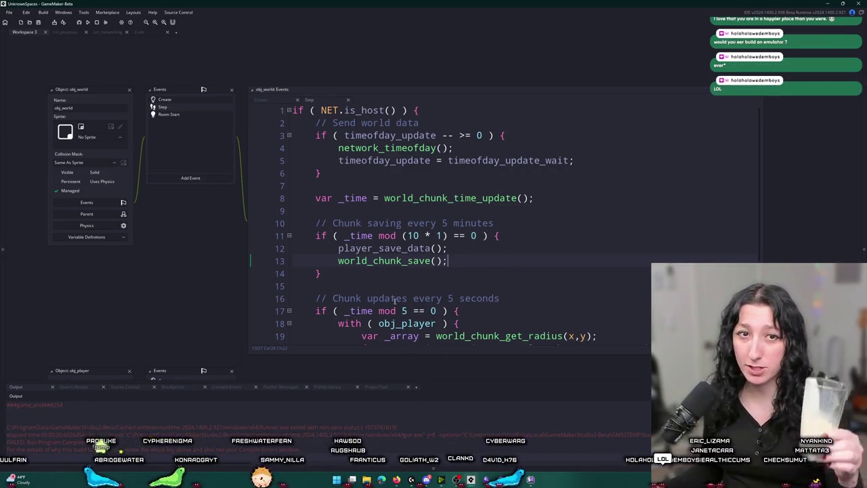
- Jump from the player_save_data() call to its definition in obj_world's Create event with F12
{"action": "left_click", "coordinate": [497, 253]}
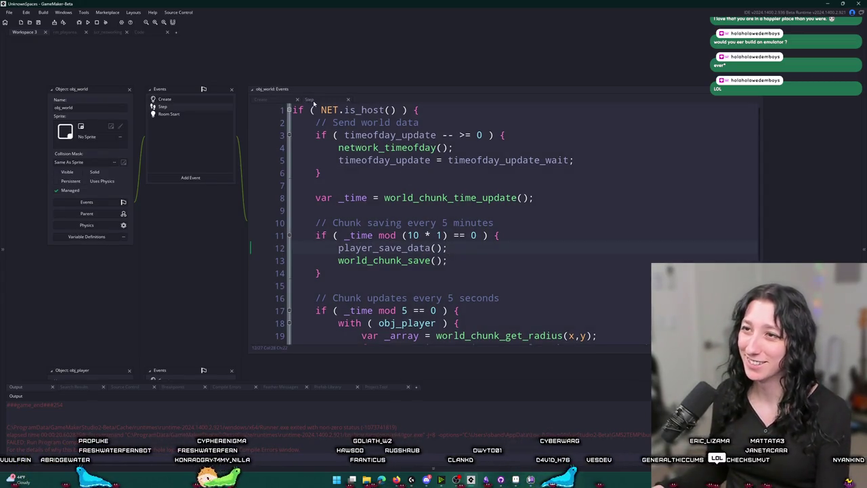
{"action": "key", "text": "F12"}
{"action": "left_click", "coordinate": [420, 212]}
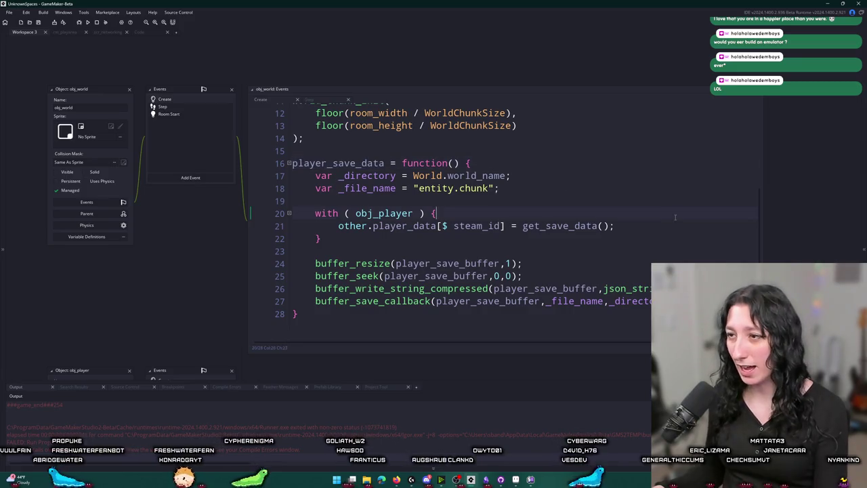
- Widen the code editor and duplicate the entire player_save_data function directly below itself
{"action": "left_click", "coordinate": [556, 237]}
{"action": "left_click_drag", "start_coordinate": [596, 214], "coordinate": [683, 214]}
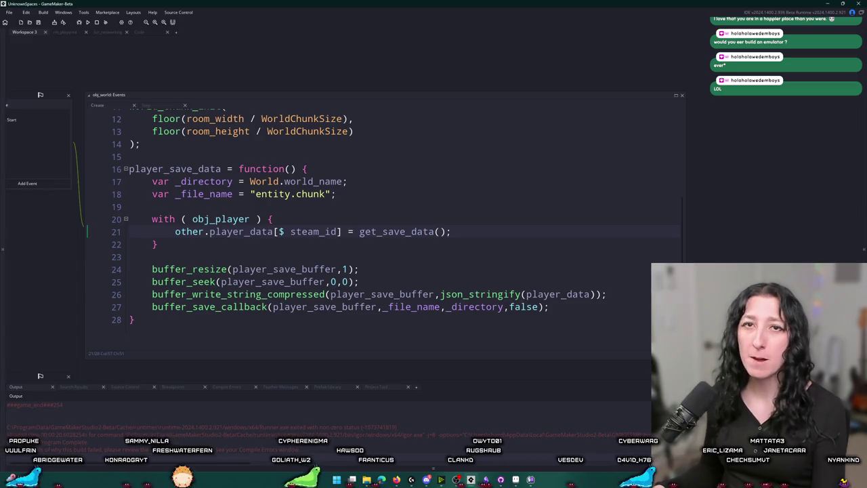
{"action": "left_click", "coordinate": [191, 3]}
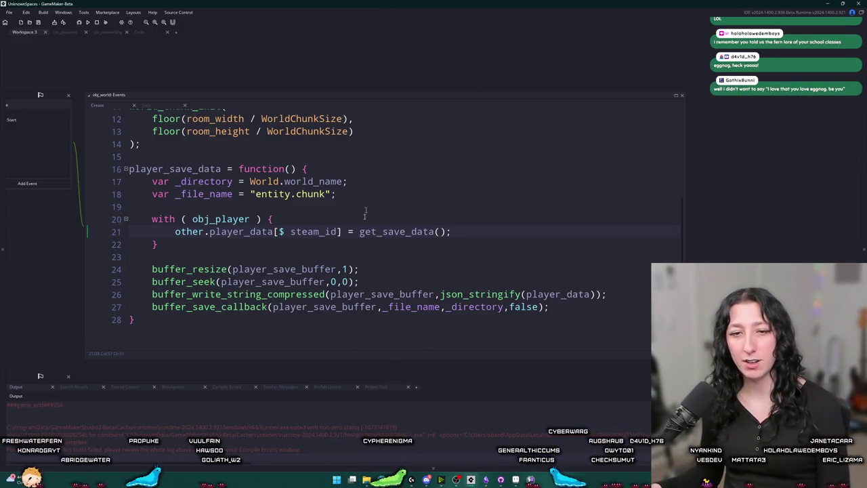
{"action": "mouse_move", "coordinate": [338, 323]}
{"action": "left_mouse_down"}
{"action": "mouse_move", "coordinate": [175, 206]}
{"action": "mouse_move", "coordinate": [203, 147]}
{"action": "left_mouse_up"}
{"action": "key", "text": "ctrl+d"}
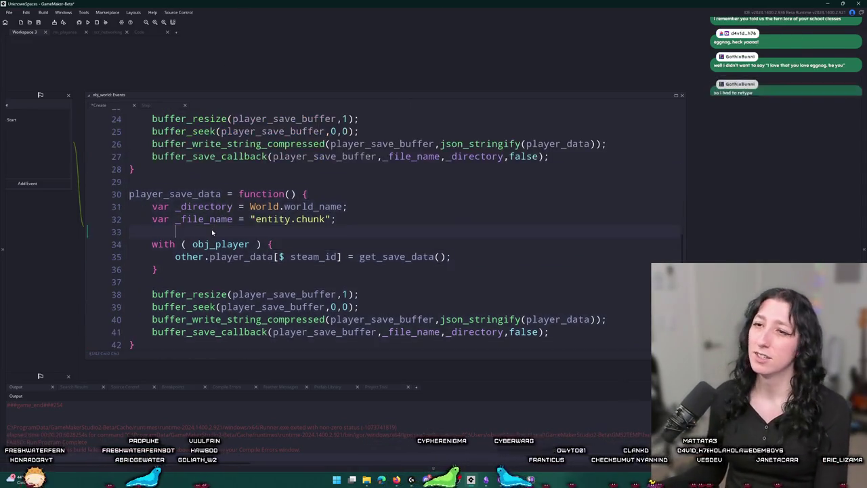
- Rename the duplicated function on line 30 to player_load_data
{"action": "left_click", "coordinate": [169, 194]}
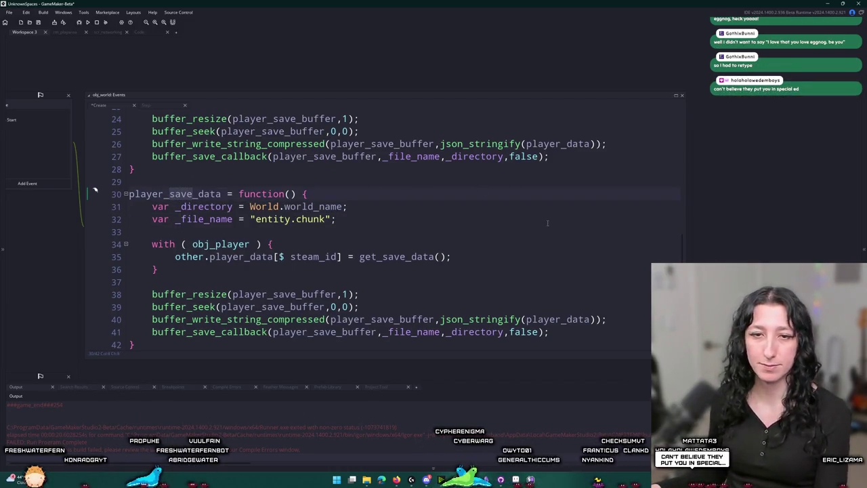
{"action": "key", "text": "Delete"}
{"action": "key", "text": "Delete"}
{"action": "key", "text": "Delete"}
{"action": "type", "text": "load"}
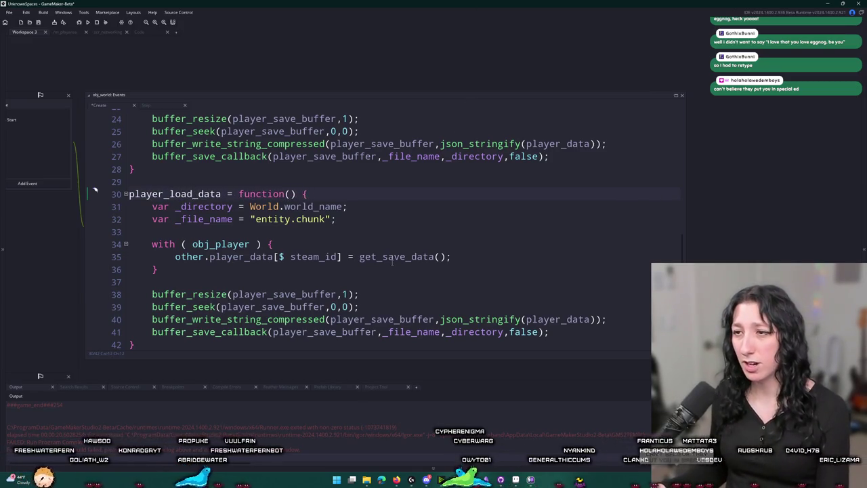
{"action": "left_click", "coordinate": [459, 256]}
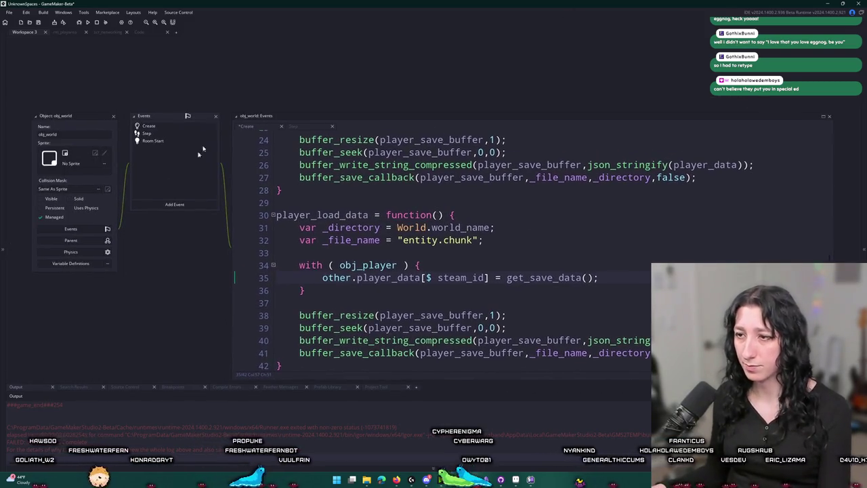
{"action": "left_click", "coordinate": [337, 223]}
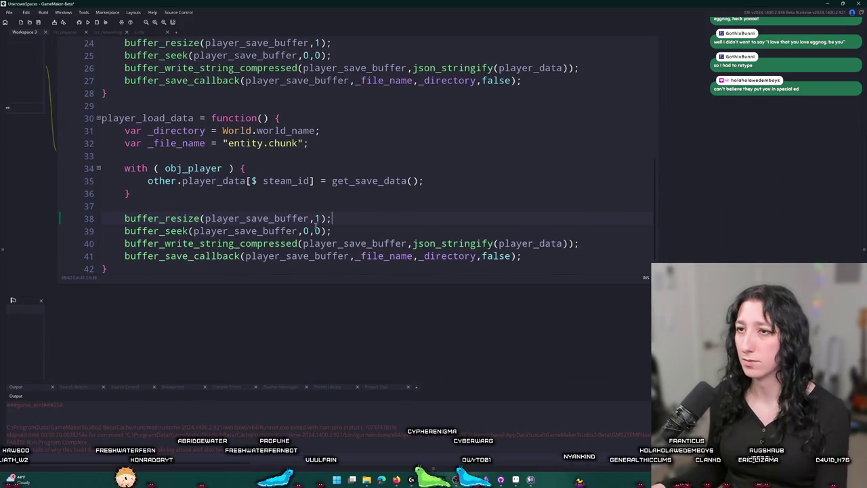
- Change the copy's buffer_save_callback call on line 41 to buffer_load_callback
{"action": "left_click", "coordinate": [521, 263]}
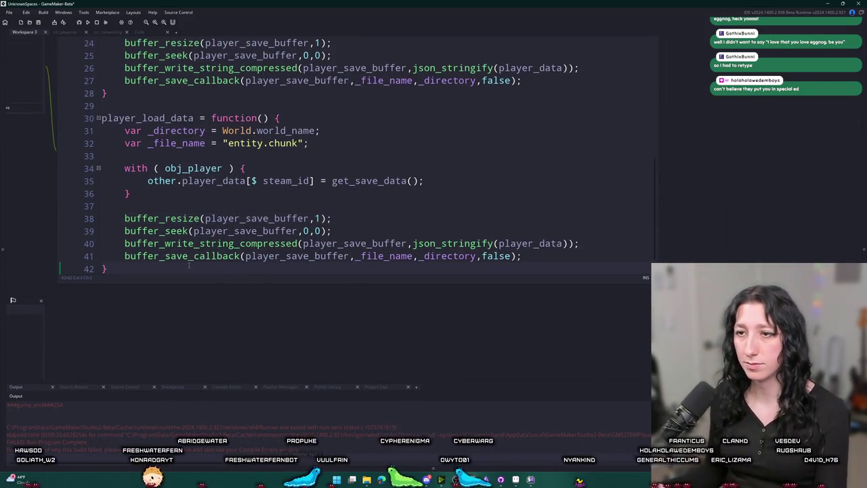
{"action": "left_click", "coordinate": [166, 257]}
{"action": "key", "text": "Delete"}
{"action": "key", "text": "Delete"}
{"action": "key", "text": "Delete"}
{"action": "type", "text": "load"}
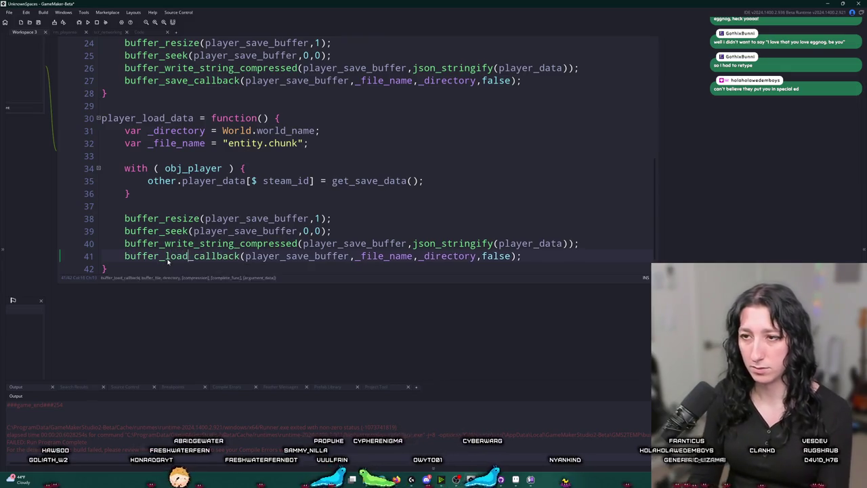
{"action": "left_click", "coordinate": [298, 256]}
{"action": "key", "text": "Down"}
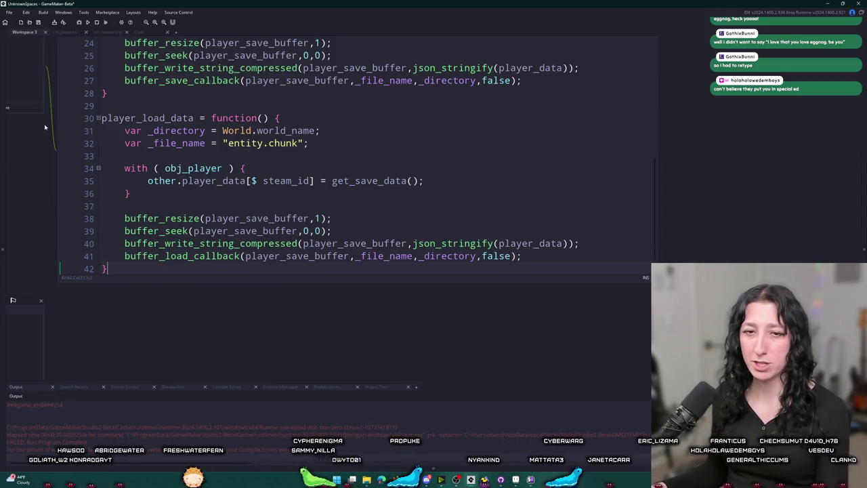
{"action": "left_click", "coordinate": [314, 256]}
{"action": "left_click", "coordinate": [361, 256]}
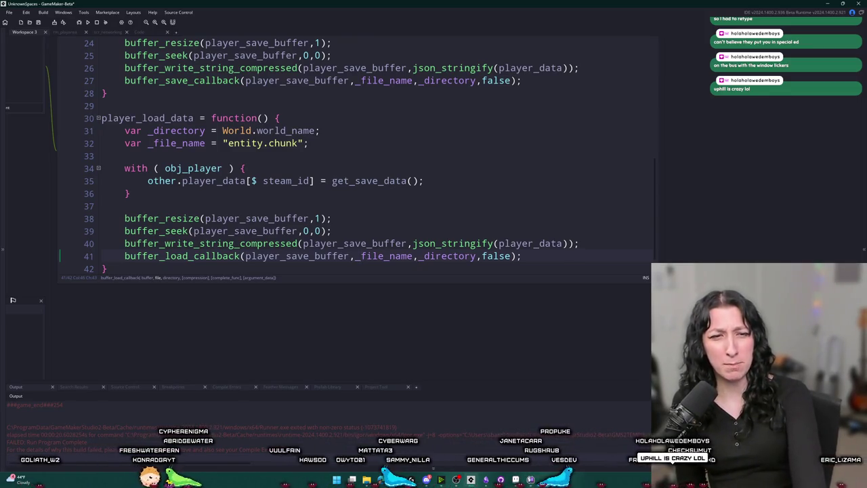
{"action": "left_click", "coordinate": [360, 256]}
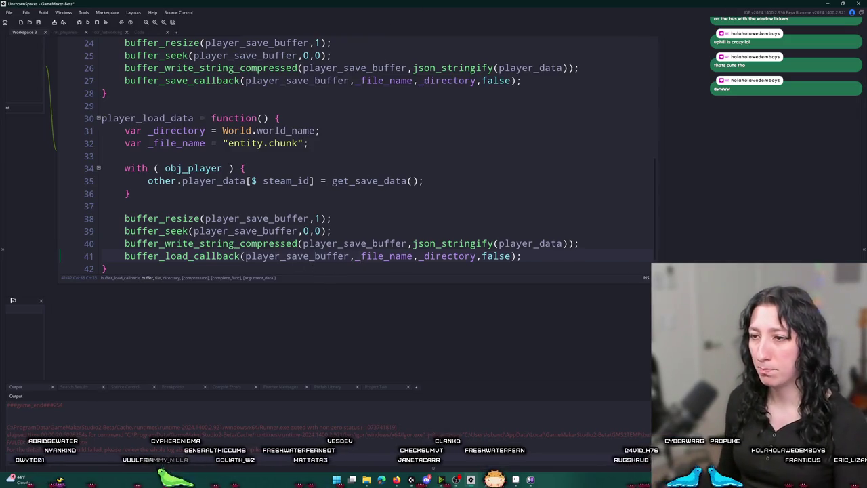
{"action": "double_click", "coordinate": [436, 256]}
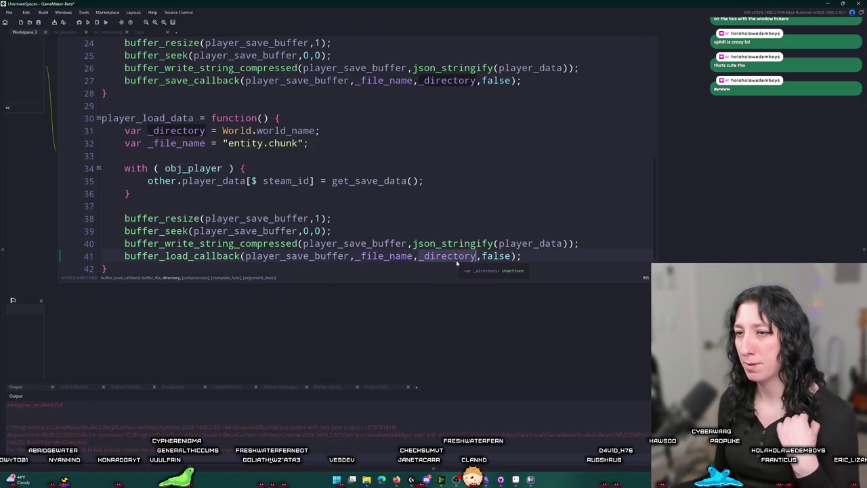
- Add a player_load_buffer line by duplicating and renaming the player_save_buffer creation line
{"action": "left_click", "coordinate": [494, 243]}
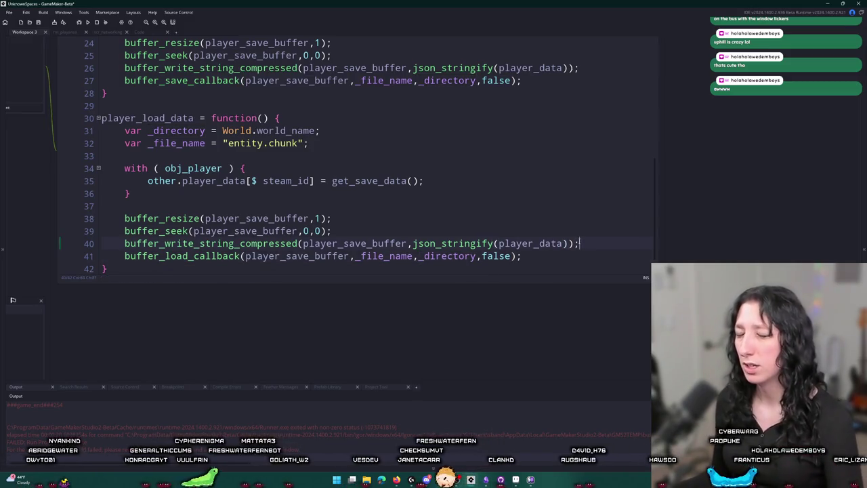
{"action": "left_click", "coordinate": [321, 231]}
{"action": "left_click", "coordinate": [315, 256]}
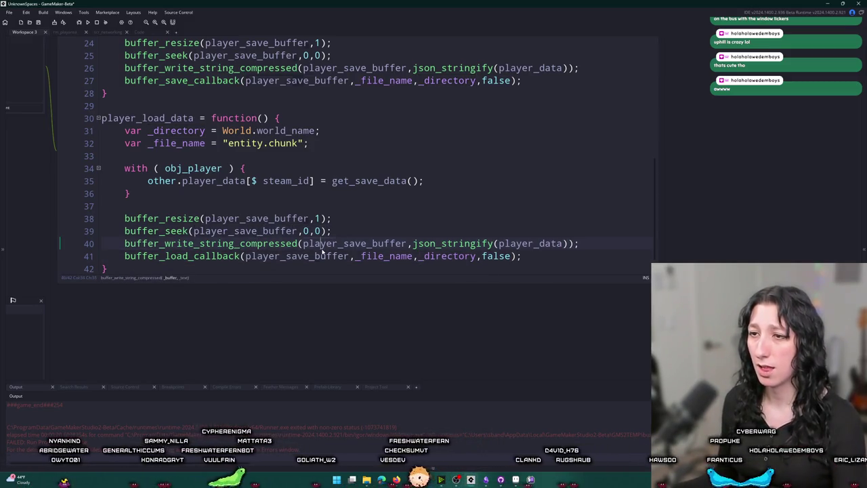
{"action": "mouse_move", "coordinate": [522, 256]}
{"action": "left_mouse_down"}
{"action": "mouse_move", "coordinate": [579, 244]}
{"action": "mouse_move", "coordinate": [103, 163]}
{"action": "mouse_move", "coordinate": [101, 126]}
{"action": "left_mouse_up"}
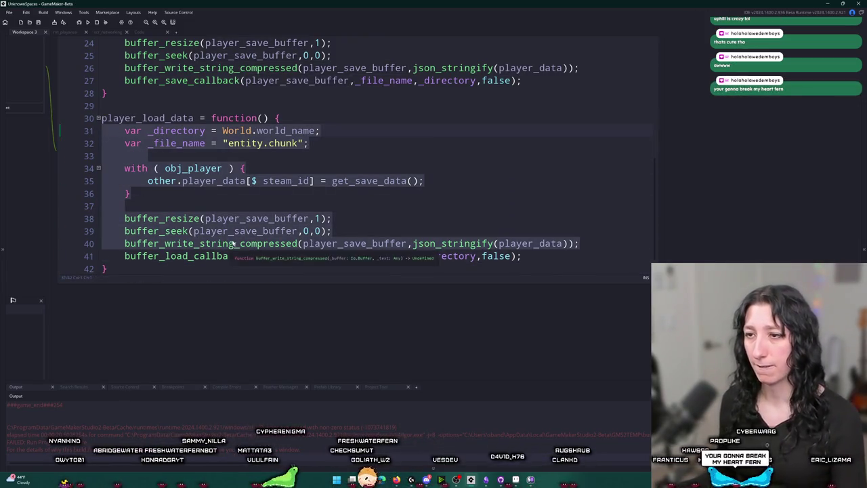
{"action": "left_click", "coordinate": [350, 256]}
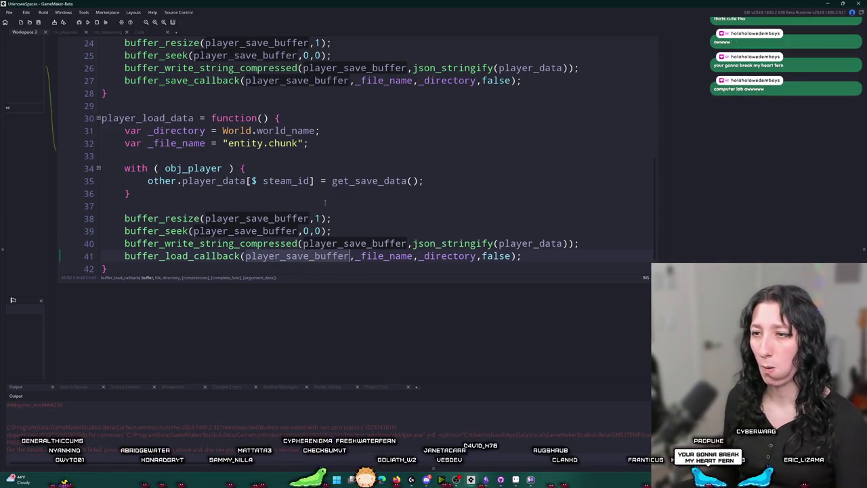
{"action": "scroll", "coordinate": [324, 200], "scroll_direction": "up", "scroll_amount": 2}
{"action": "scroll", "coordinate": [324, 201], "scroll_direction": "up", "scroll_amount": 10}
{"action": "left_click", "coordinate": [402, 140]}
{"action": "key", "text": "ctrl+d"}
{"action": "left_click", "coordinate": [143, 141]}
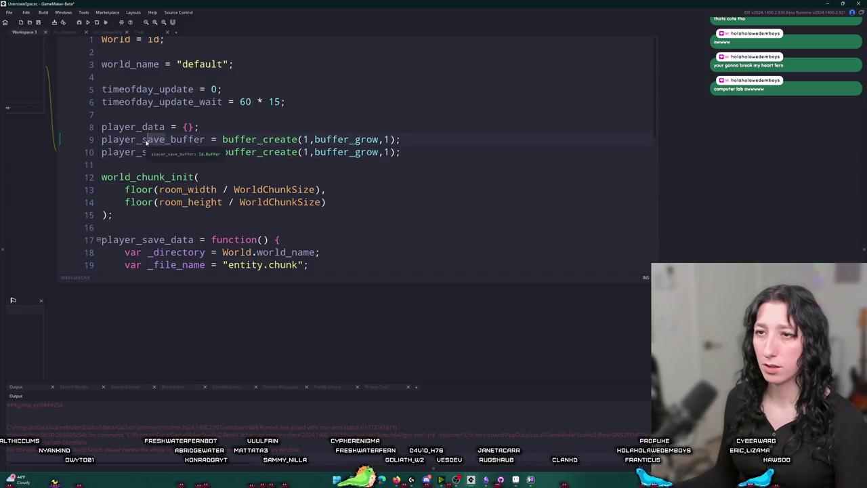
{"action": "key", "text": "Delete"}
{"action": "key", "text": "Delete"}
{"action": "key", "text": "Delete"}
{"action": "type", "text": "load"}
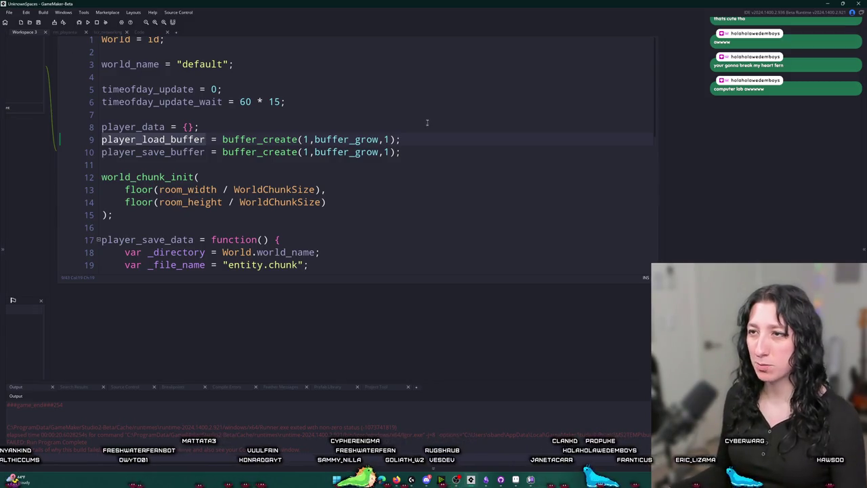
- Make buffer_load_callback read into player_load_buffer instead of player_save_buffer
{"action": "key", "text": "ctrl+a"}
{"action": "scroll", "coordinate": [451, 181], "scroll_direction": "down", "scroll_amount": 1}
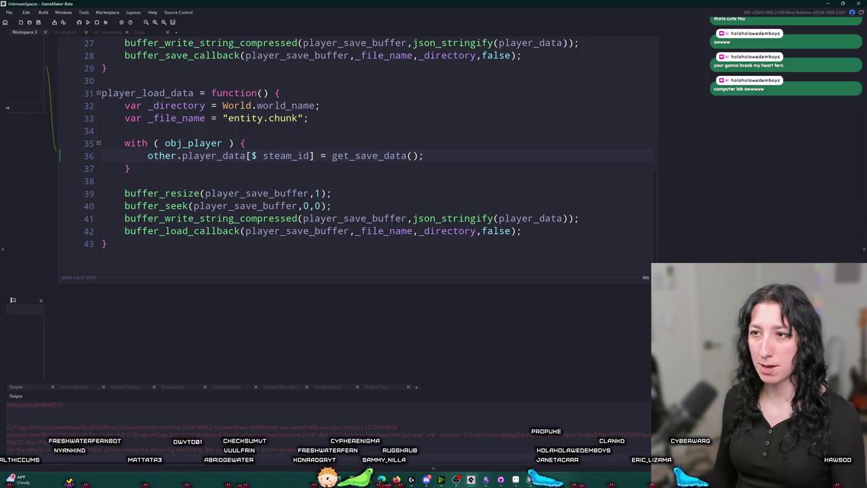
{"action": "left_click", "coordinate": [309, 231]}
{"action": "key", "text": "BackSpace"}
{"action": "key", "text": "BackSpace"}
{"action": "key", "text": "BackSpace"}
{"action": "type", "text": "load"}
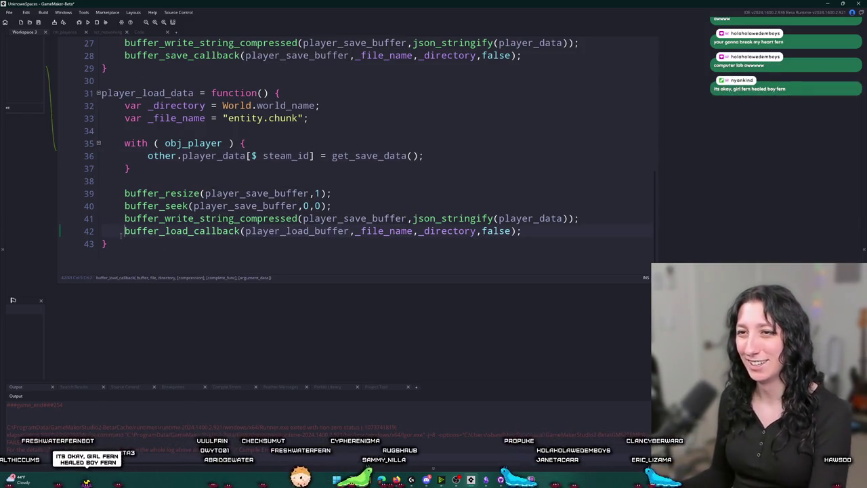
- Delete the copied with block and save-buffer lines above the load callback
{"action": "left_click", "coordinate": [122, 218]}
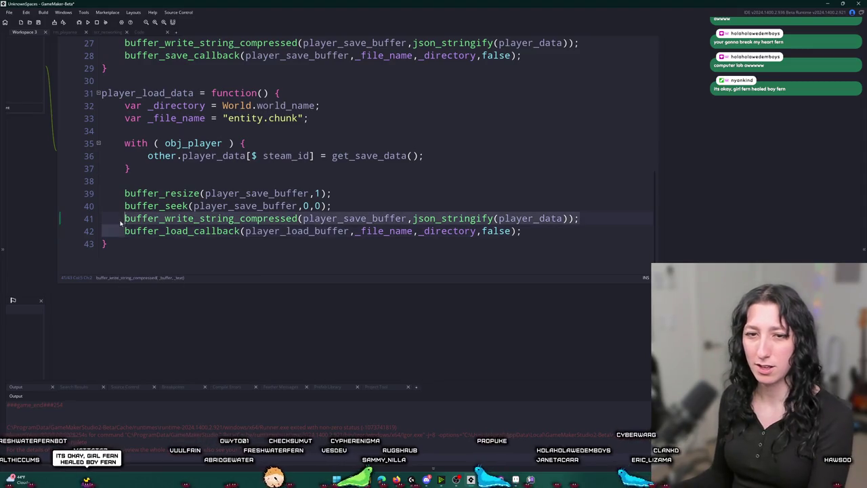
{"action": "mouse_move", "coordinate": [122, 218]}
{"action": "left_mouse_down"}
{"action": "mouse_move", "coordinate": [130, 161]}
{"action": "mouse_move", "coordinate": [120, 100]}
{"action": "mouse_move", "coordinate": [113, 141]}
{"action": "left_mouse_up"}
{"action": "key", "text": "BackSpace"}
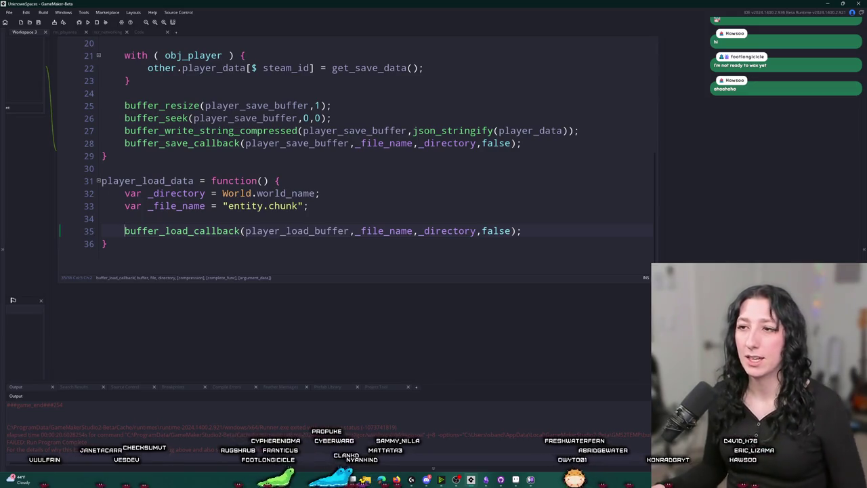
- Put each buffer_load_callback argument on its own line and indent them one level
{"action": "left_click", "coordinate": [522, 230]}
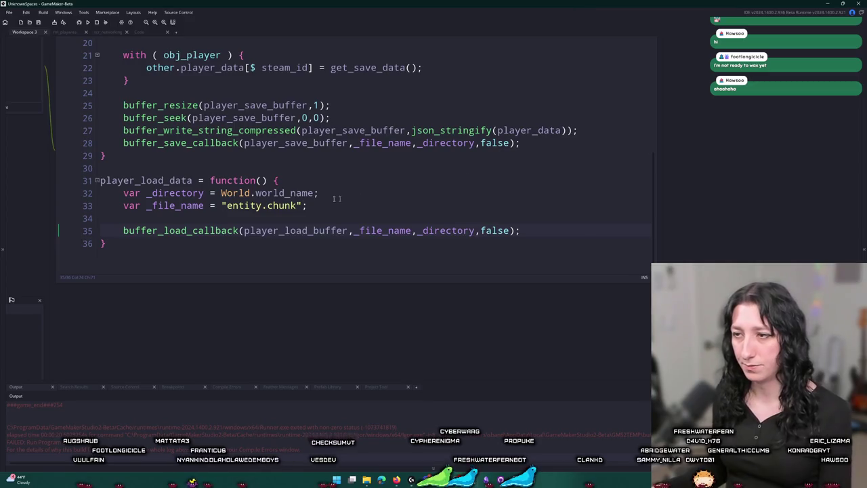
{"action": "double_click", "coordinate": [253, 230]}
{"action": "left_click", "coordinate": [510, 230]}
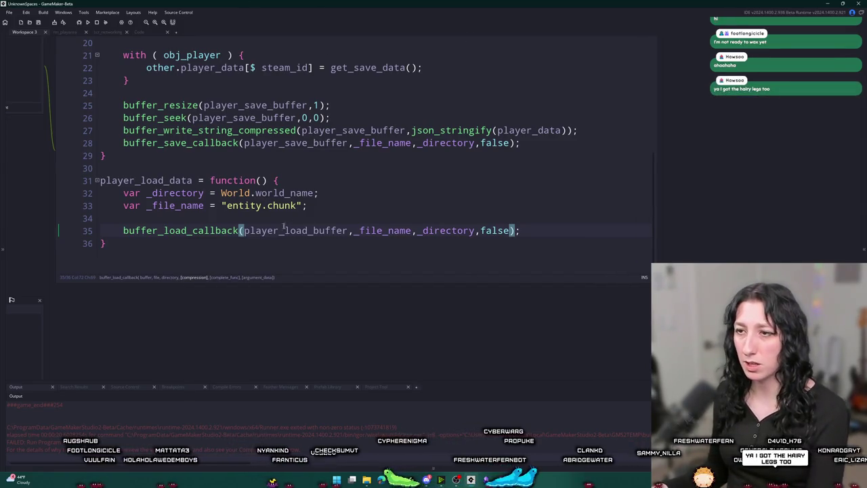
{"action": "key", "text": "Return"}
{"action": "key", "text": "Return"}
{"action": "key", "text": "ctrl+Left"}
{"action": "key", "text": "ctrl+Left"}
{"action": "key", "text": "Return"}
{"action": "key", "text": "ctrl+Left"}
{"action": "key", "text": "ctrl+Left"}
{"action": "key", "text": "Return"}
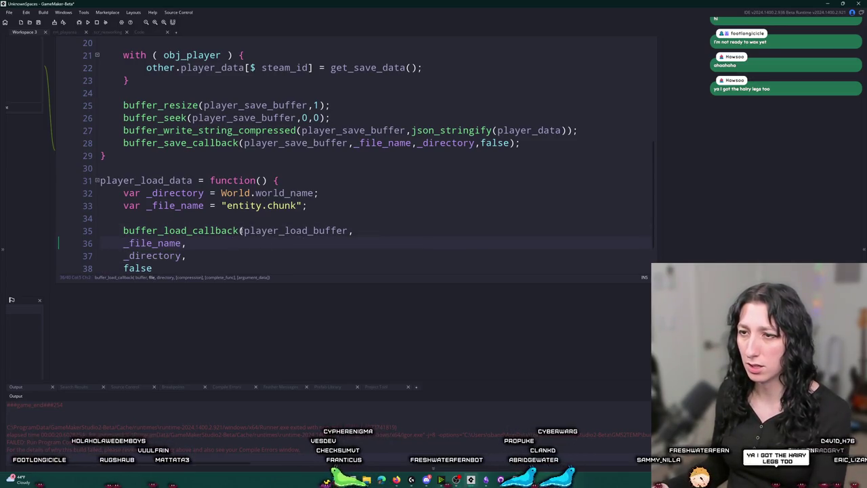
{"action": "key", "text": "ctrl+Left"}
{"action": "key", "text": "ctrl+Left"}
{"action": "key", "text": "Return"}
{"action": "scroll", "coordinate": [268, 238], "scroll_direction": "down", "scroll_amount": 2}
{"action": "left_click", "coordinate": [193, 220]}
{"action": "left_click_drag", "start_coordinate": [193, 221], "coordinate": [110, 183]}
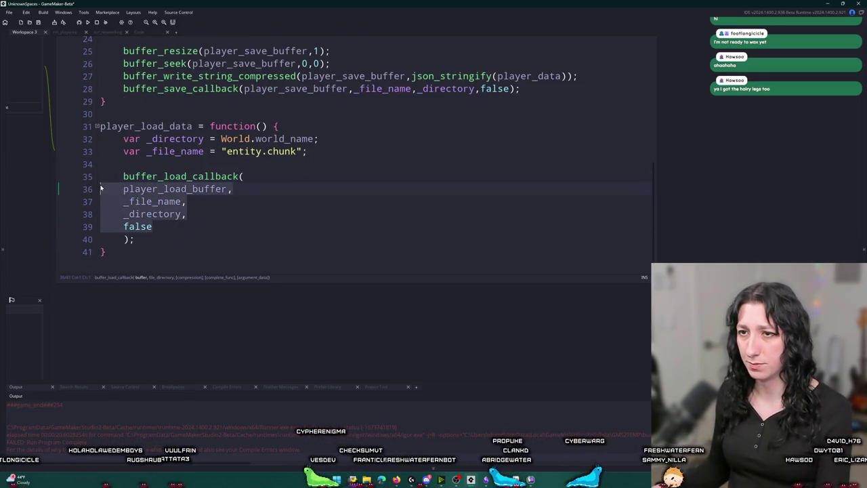
{"action": "key", "text": "Tab"}
- Add a function(_self) { completion callback after the false argument
{"action": "left_click", "coordinate": [229, 234]}
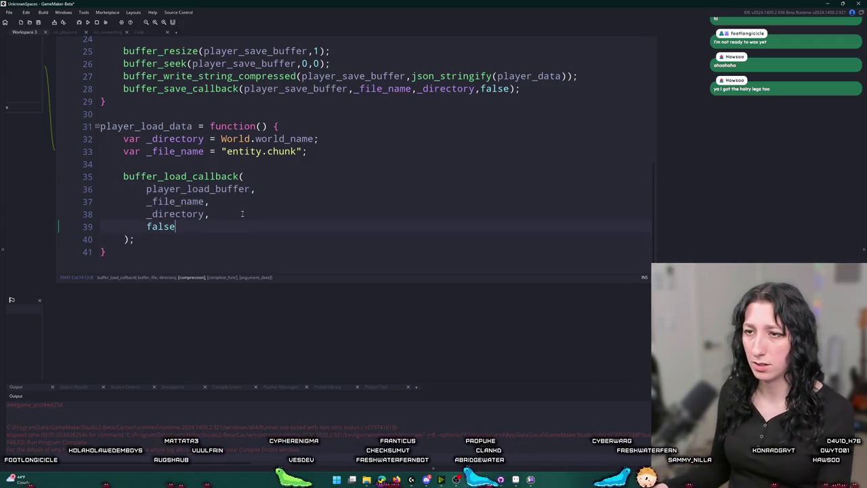
{"action": "type", "text": ","}
{"action": "key", "text": "Return"}
{"action": "type", "text": "function("}
{"action": "key", "text": "BackSpace"}
{"action": "key", "text": "BackSpace"}
{"action": "key", "text": "BackSpace"}
{"action": "type", "text": "on(_struct)"}
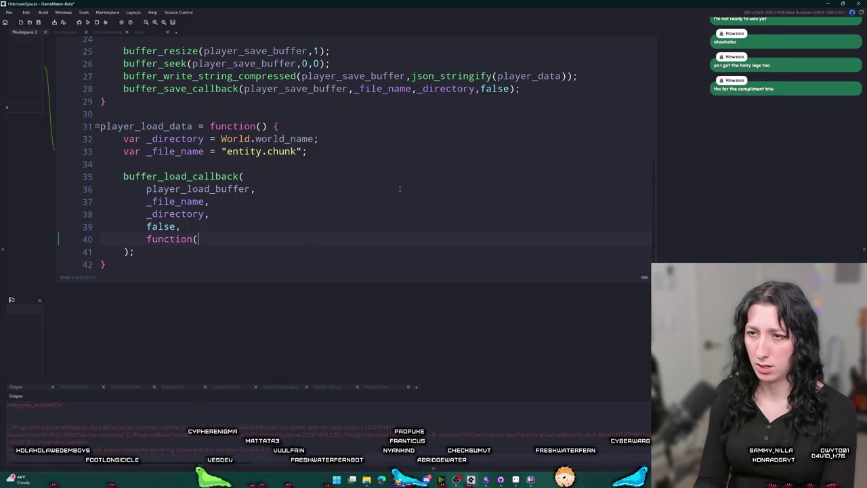
{"action": "key", "text": "BackSpace"}
{"action": "key", "text": "BackSpace"}
{"action": "key", "text": "BackSpace"}
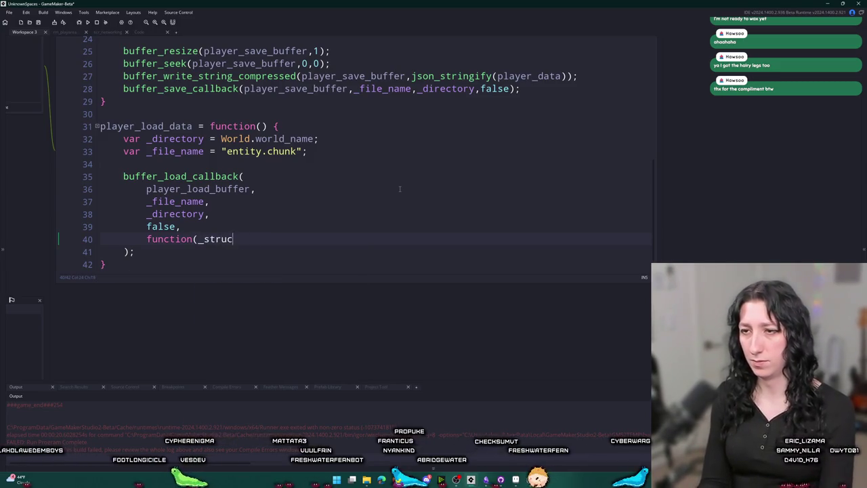
{"action": "type", "text": "elf) {"}
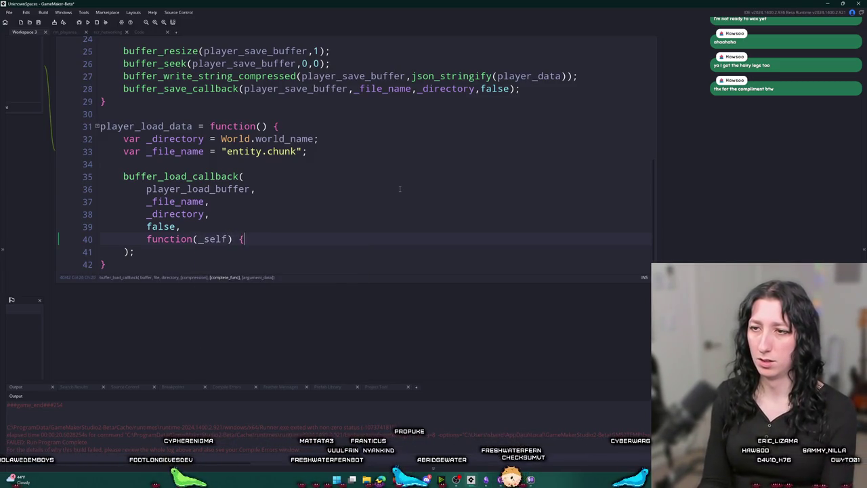
{"action": "key", "text": "Return"}
{"action": "key", "text": "Return"}
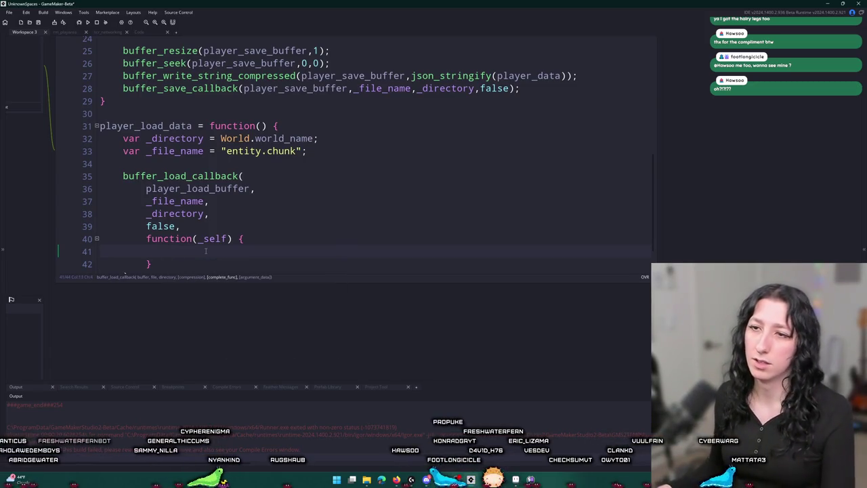
- Replace player_load_buffer after _self with buffer on line 41
{"action": "scroll", "coordinate": [206, 252], "scroll_direction": "down", "scroll_amount": 1}
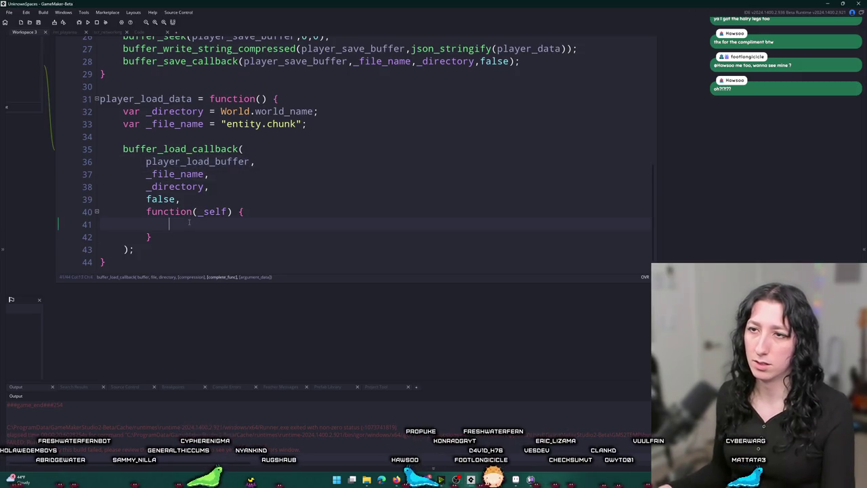
{"action": "type", "text": "W"}
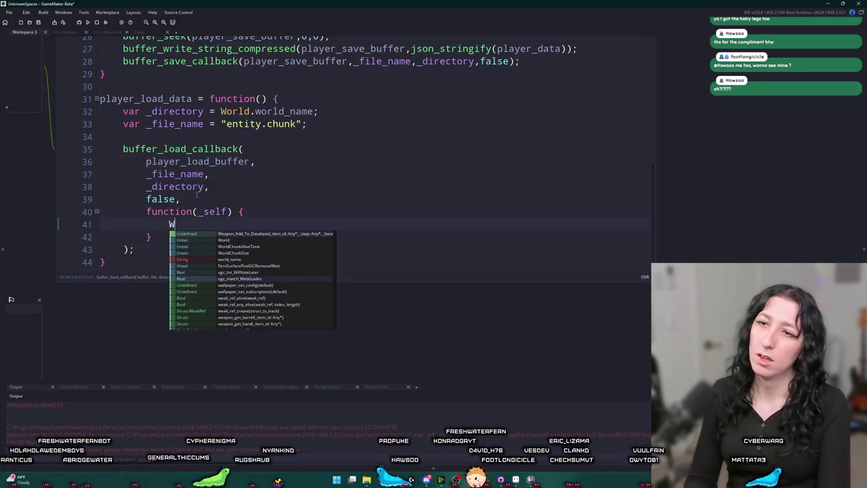
{"action": "key", "text": "BackSpace"}
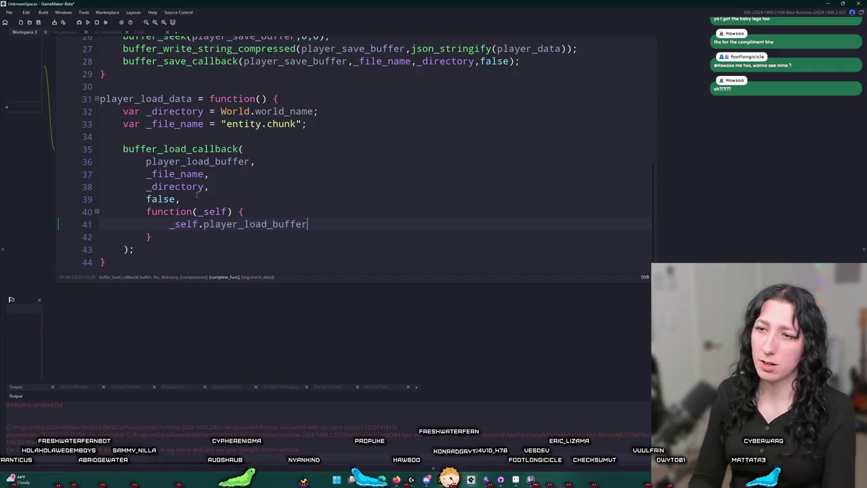
{"action": "key", "text": "ctrl+BackSpace"}
{"action": "type", "text": "bu"}
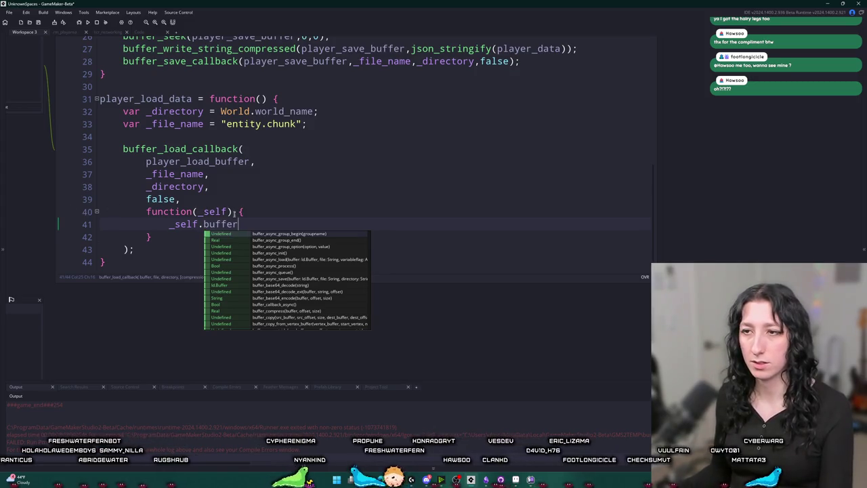
{"action": "left_click", "coordinate": [243, 211]}
{"action": "left_click", "coordinate": [282, 225]}
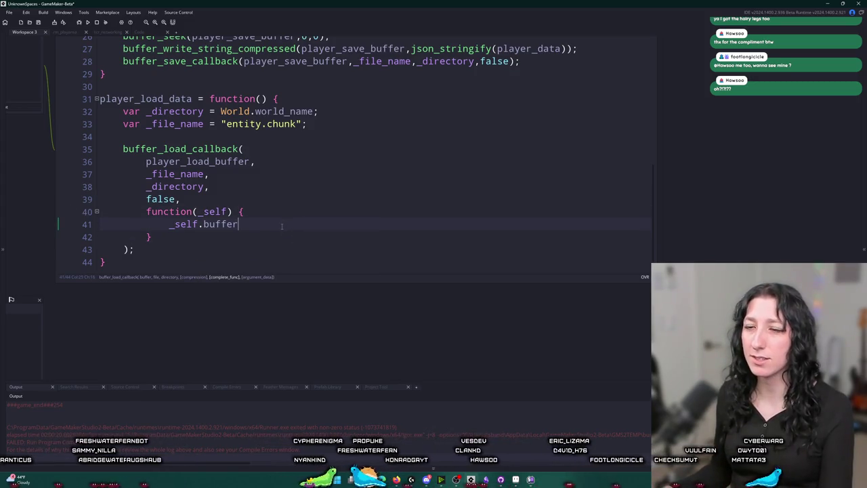
- Prefix line 41 with var _json = json_stringify( and insert buffer_seek(_self.buffer,0,0); on a new line
{"action": "key", "text": "Home"}
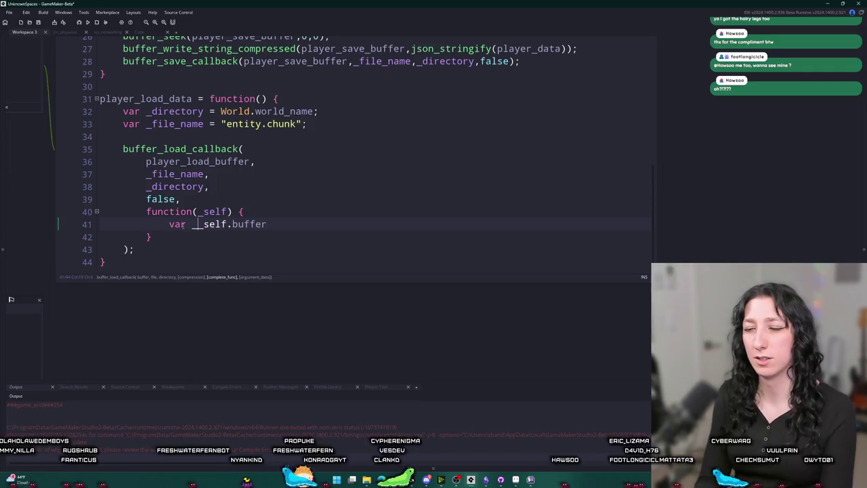
{"action": "key", "text": "BackSpace"}
{"action": "type", "text": "ar _json = "}
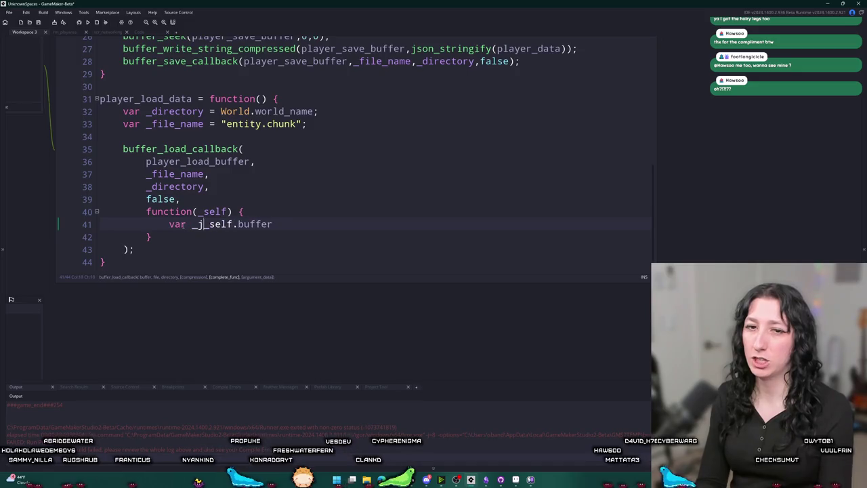
{"action": "type", "text": "json_str"}
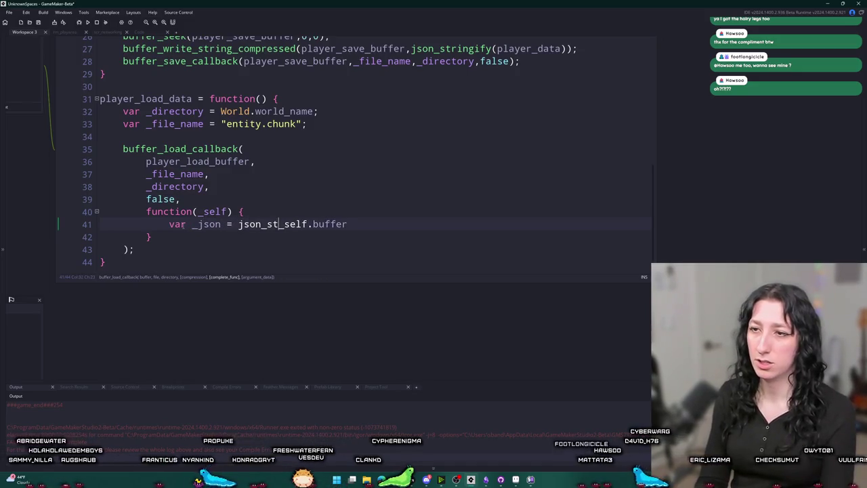
{"action": "type", "text": "ingify("}
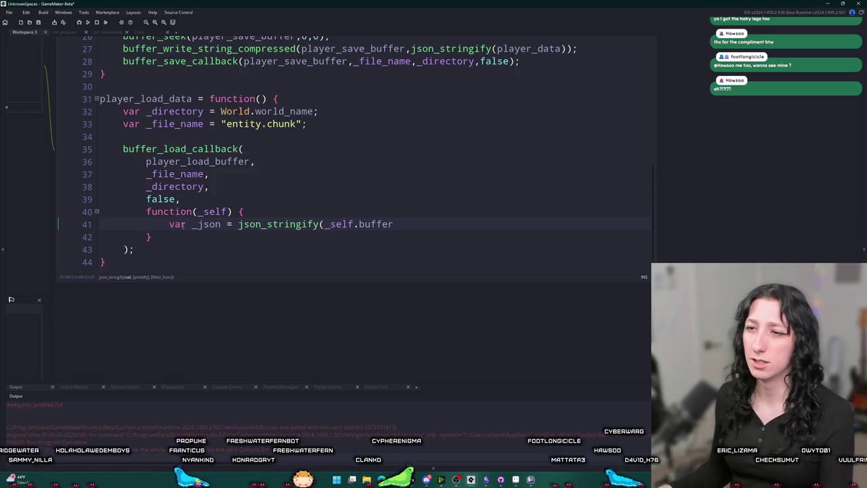
{"action": "scroll", "coordinate": [224, 117], "scroll_direction": "up", "scroll_amount": 2}
{"action": "scroll", "coordinate": [265, 240], "scroll_direction": "down", "scroll_amount": 3}
{"action": "scroll", "coordinate": [265, 240], "scroll_direction": "up", "scroll_amount": 2}
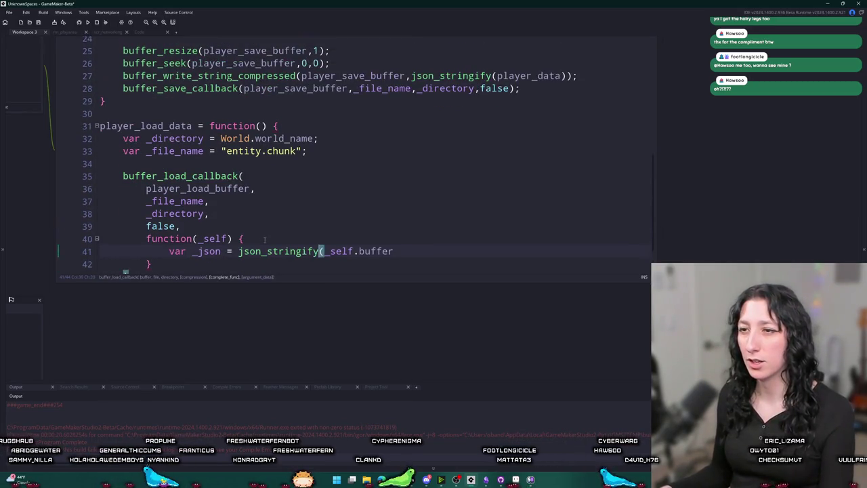
{"action": "key", "text": "Return"}
{"action": "type", "text": "buffer"}
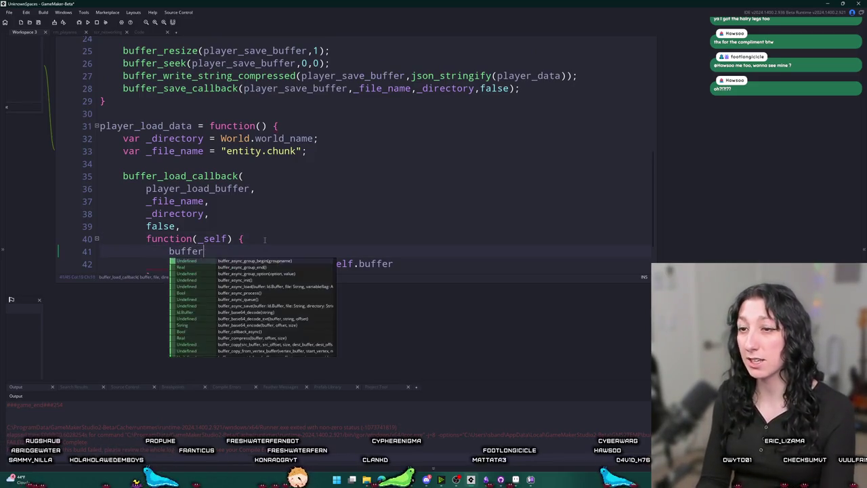
{"action": "type", "text": "_seek("}
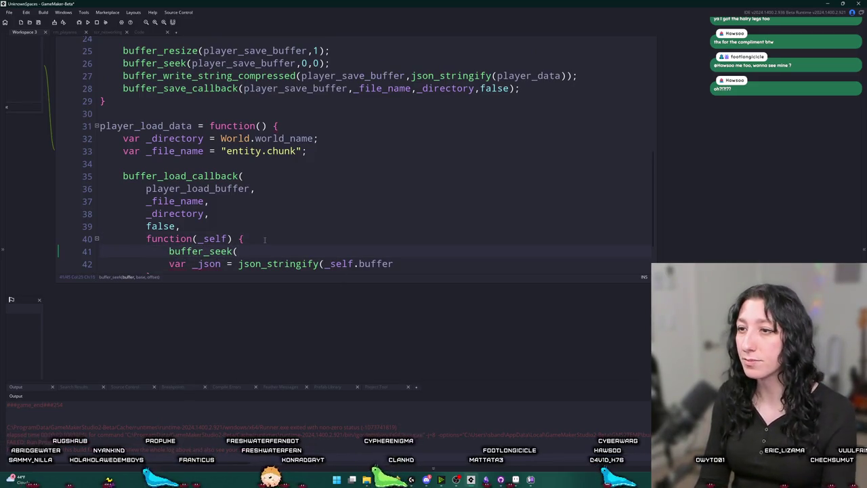
{"action": "type", "text": "_self.buffer"}
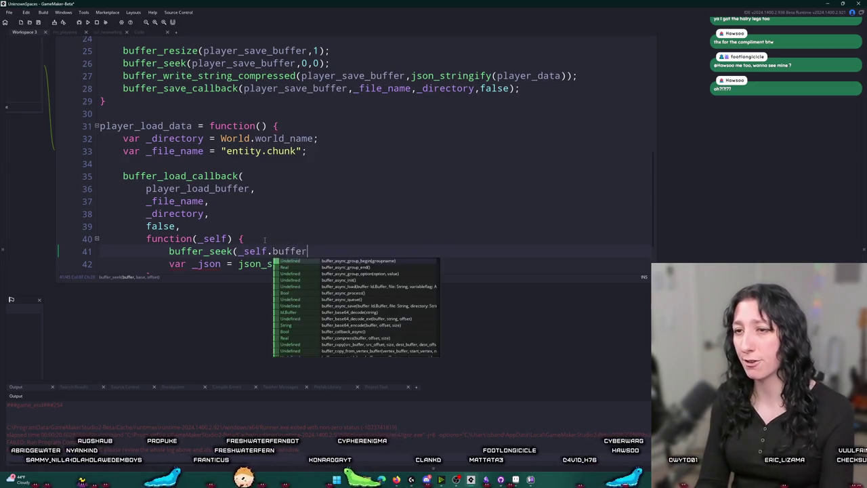
{"action": "type", "text": ",0,0);"}
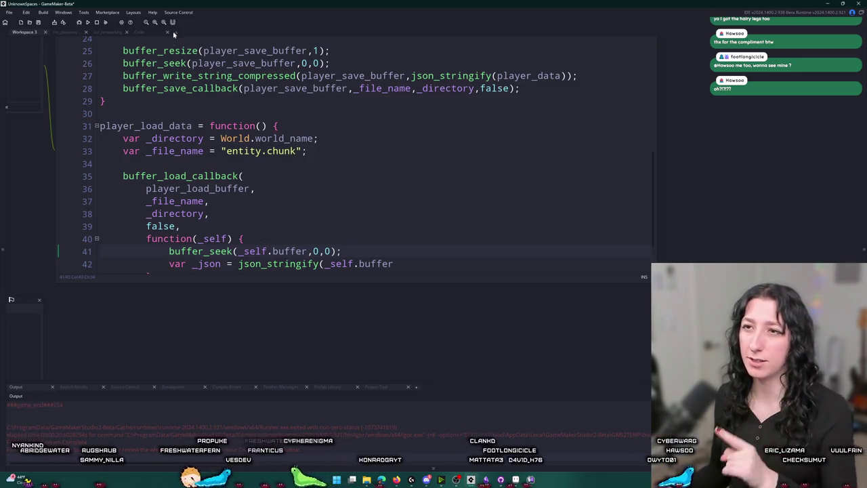
- On line 42, parse the buffer into _json with json_parse(buffer_read_string_compressed(_self.buffer))
{"action": "key", "text": "Return"}
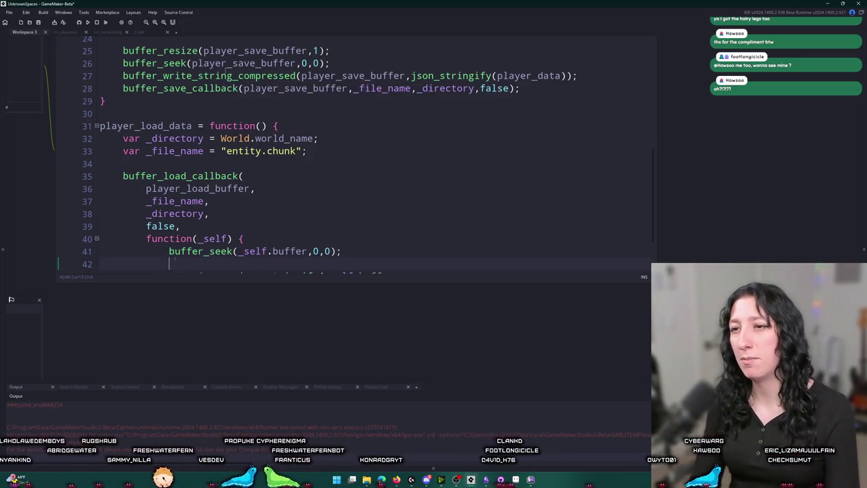
{"action": "type", "text": "buffer_read"}
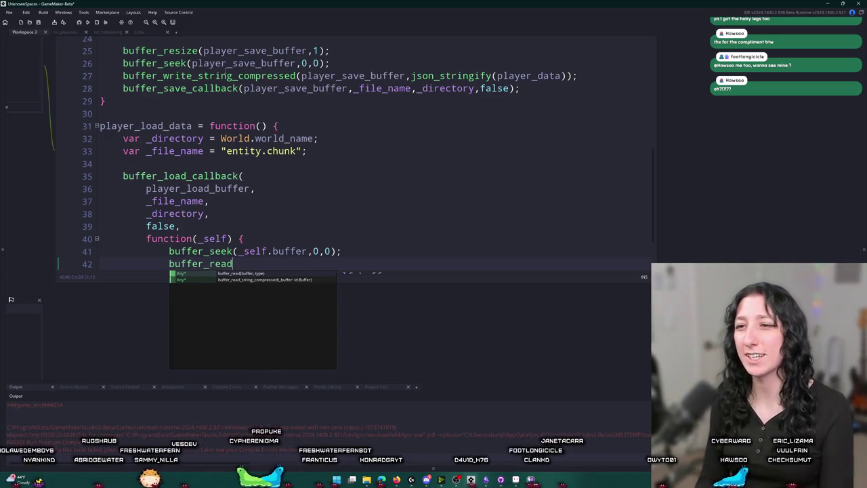
{"action": "key", "text": "Down"}
{"action": "key", "text": "Return"}
{"action": "type", "text": "_self.buffer"}
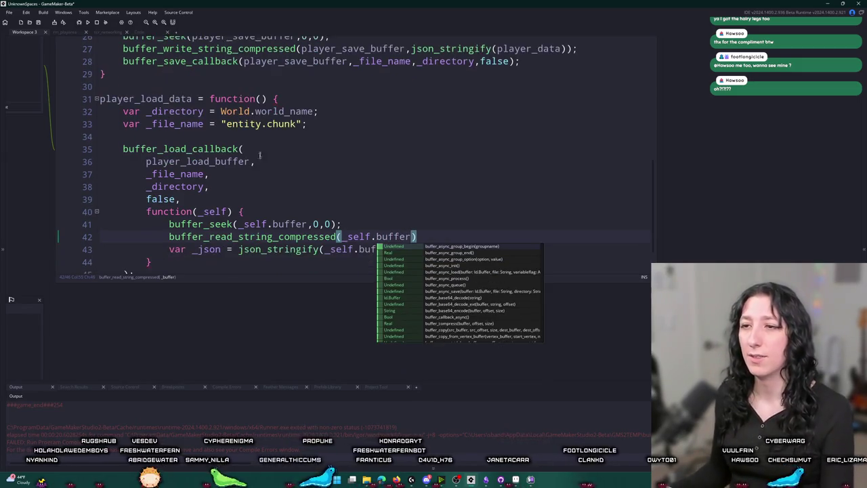
{"action": "key", "text": "Escape"}
{"action": "type", "text": "var _json "}
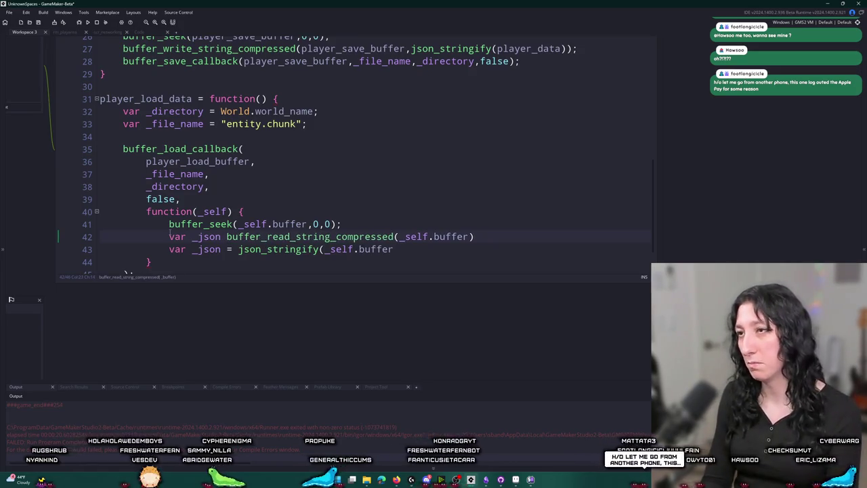
{"action": "type", "text": "= "}
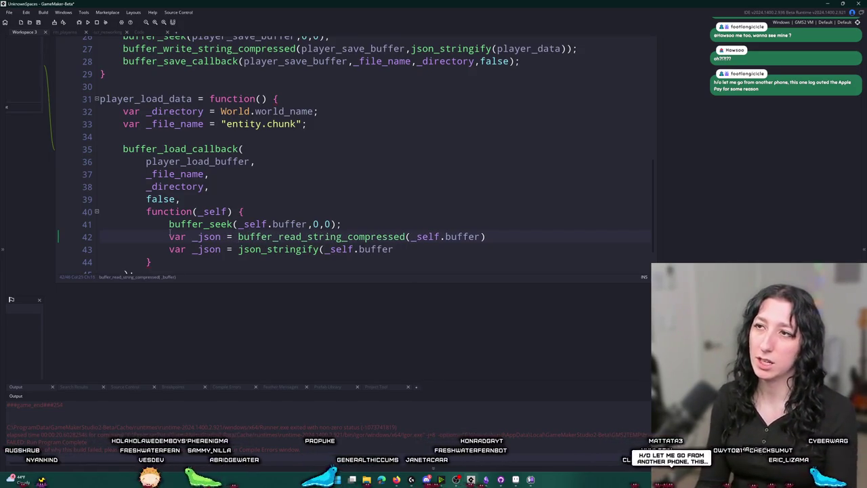
{"action": "type", "text": "json_parse("}
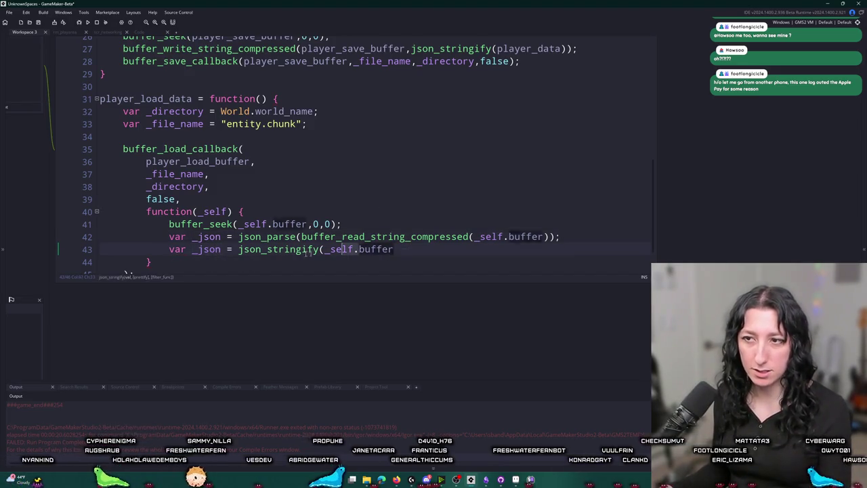
{"action": "scroll", "coordinate": [186, 218], "scroll_direction": "up", "scroll_amount": 3}
- After checking the player_data declaration, replace var _json with player_data on line 42
{"action": "scroll", "coordinate": [187, 218], "scroll_direction": "up", "scroll_amount": 4}
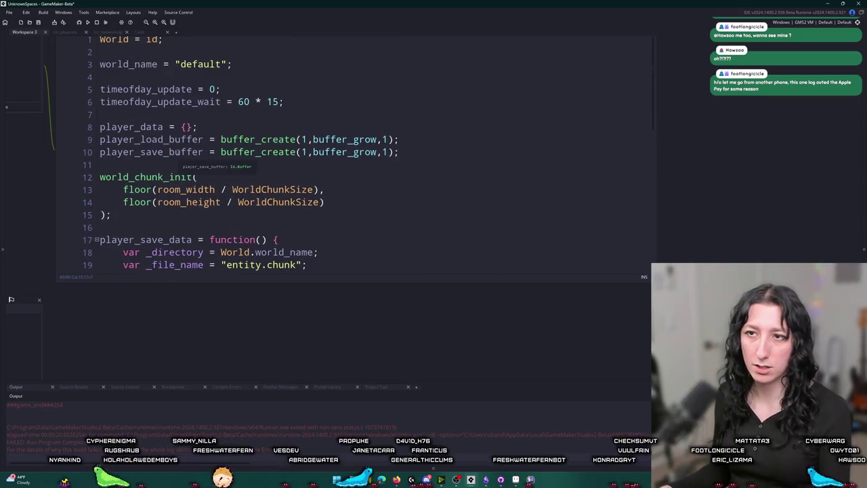
{"action": "left_click", "coordinate": [163, 127]}
{"action": "scroll", "coordinate": [180, 197], "scroll_direction": "down", "scroll_amount": 2}
{"action": "scroll", "coordinate": [179, 197], "scroll_direction": "down", "scroll_amount": 7}
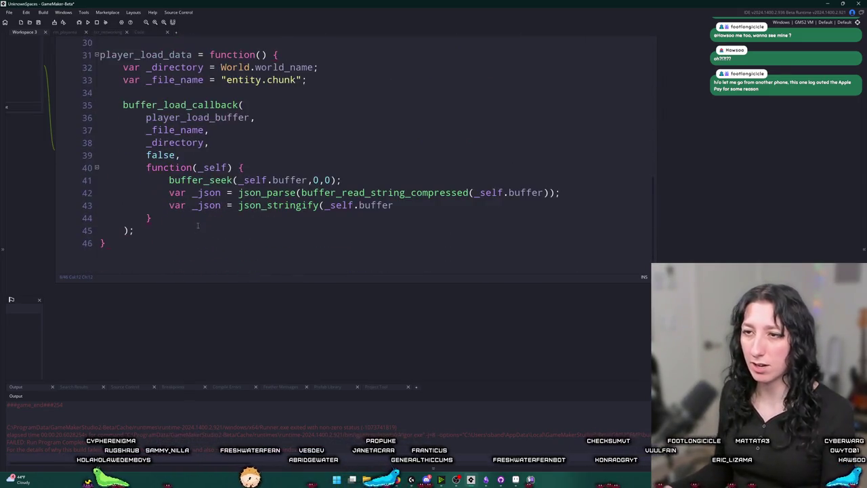
{"action": "key", "text": "shift+Home"}
{"action": "key", "text": "Right"}
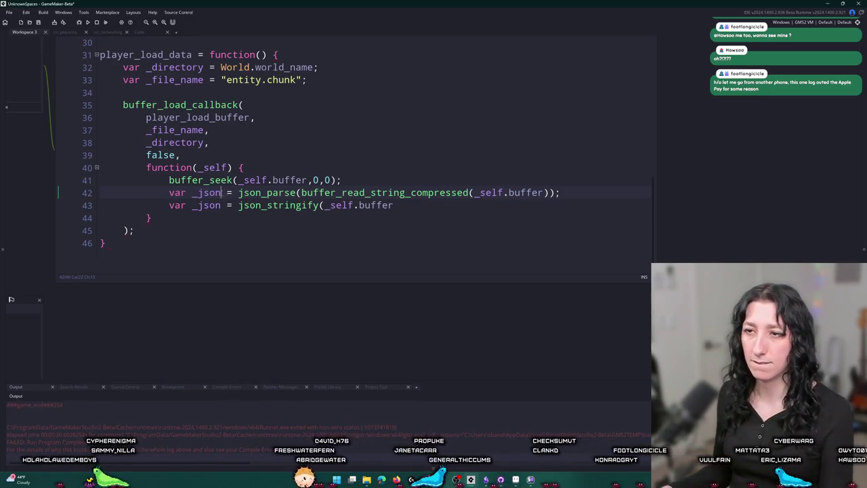
{"action": "type", "text": "player"}
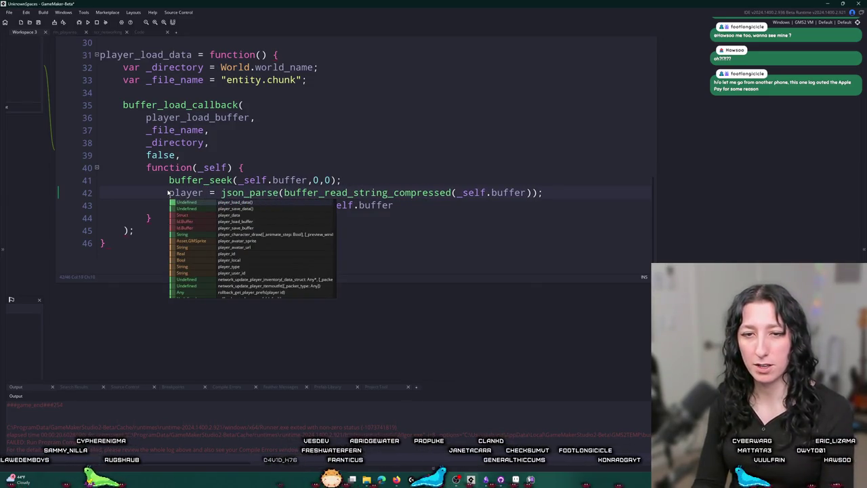
{"action": "type", "text": "_"}
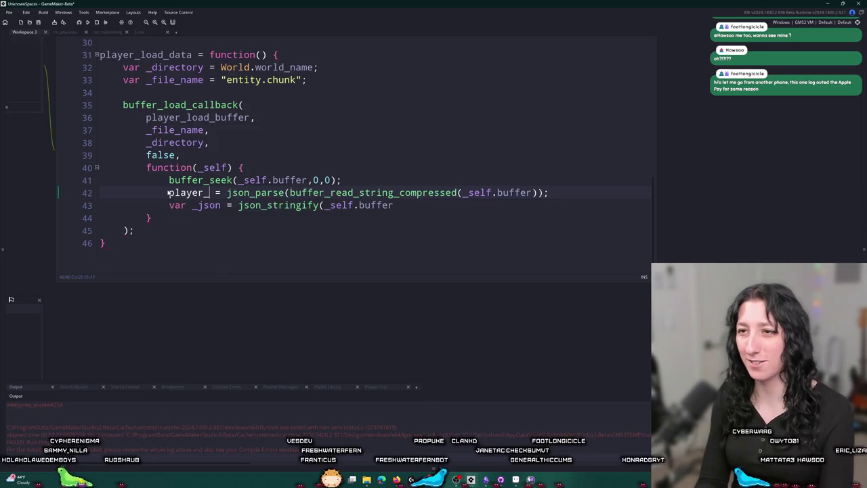
{"action": "type", "text": "da"}
{"action": "key", "text": "Return"}
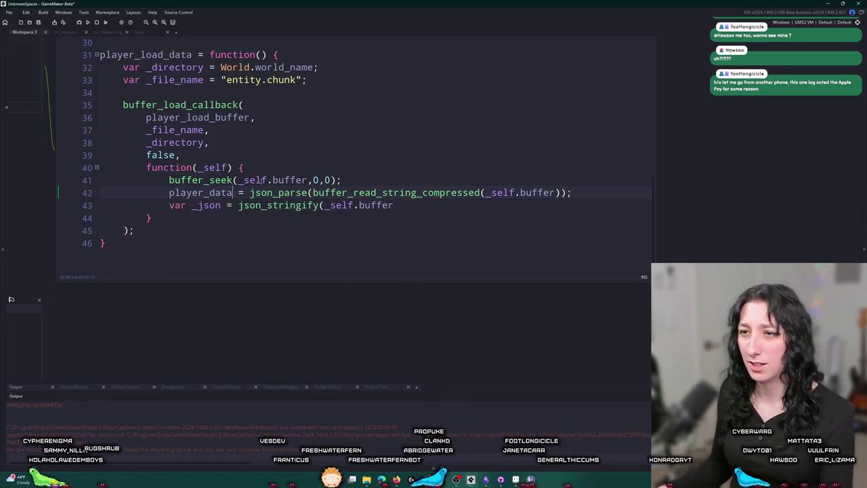
- Delete the leftover json_stringify line, then switch to the Twitch Stream Manager window
{"action": "left_click_drag", "start_coordinate": [406, 206], "coordinate": [84, 205]}
{"action": "key", "text": "BackSpace"}
{"action": "key", "text": "BackSpace"}
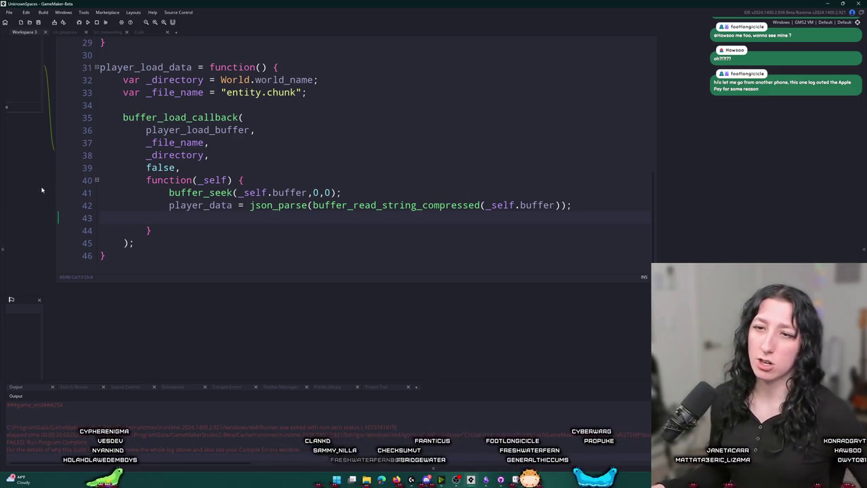
{"action": "left_click", "coordinate": [233, 205]}
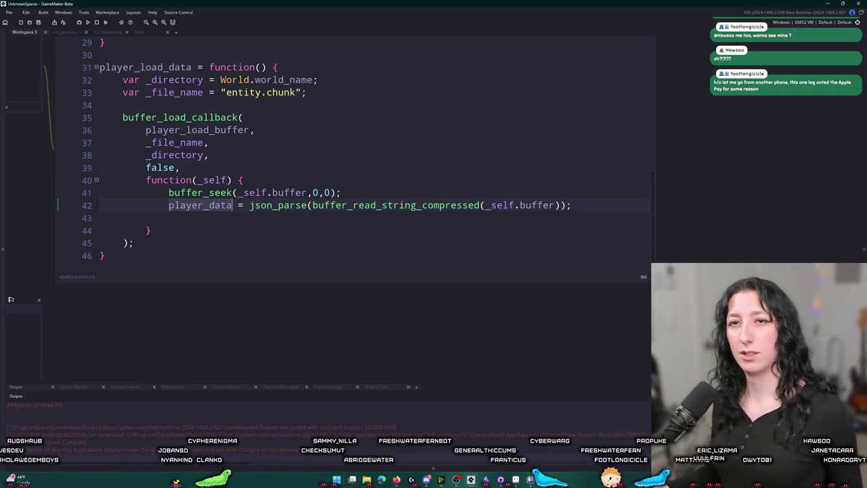
{"action": "right_click", "coordinate": [235, 216]}
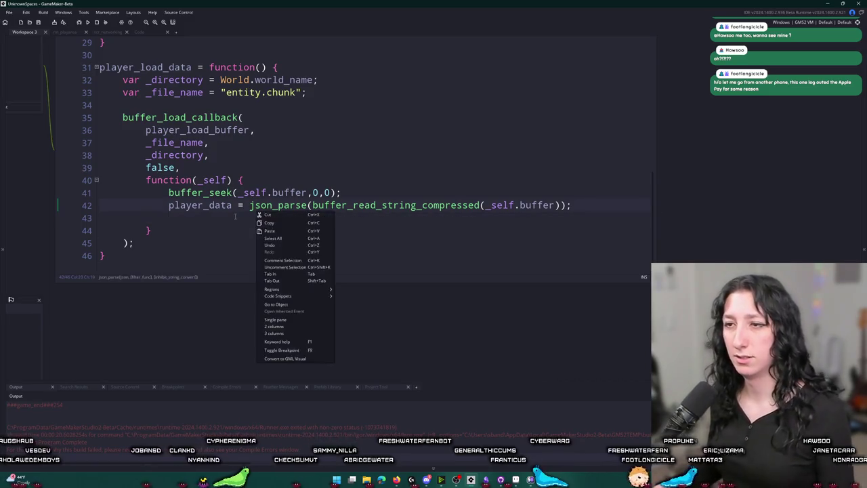
{"action": "left_click", "coordinate": [235, 216]}
{"action": "type", "text": "player_data"}
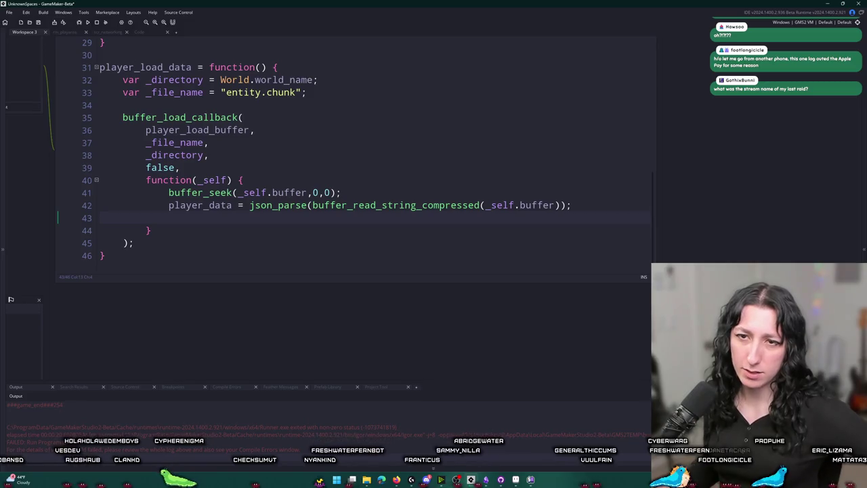
{"action": "key", "text": "alt+Tab"}
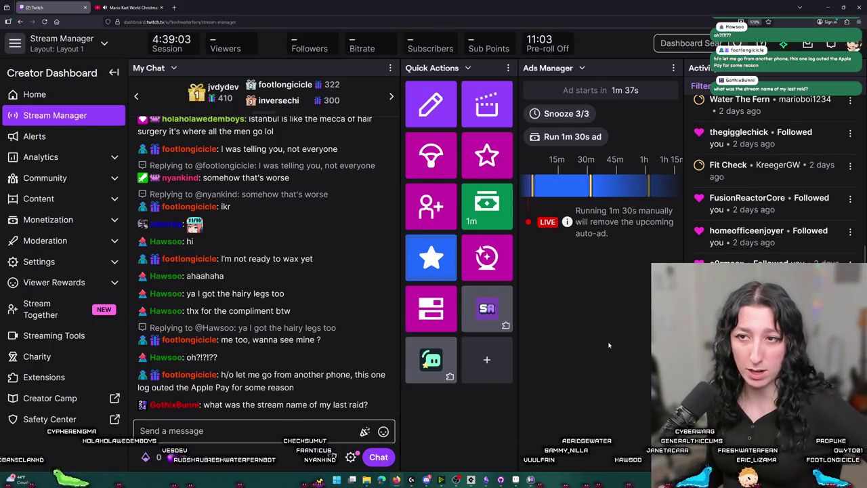
- Open Content > Video Producer in a new tab and scroll its video list
{"action": "left_click", "coordinate": [101, 200]}
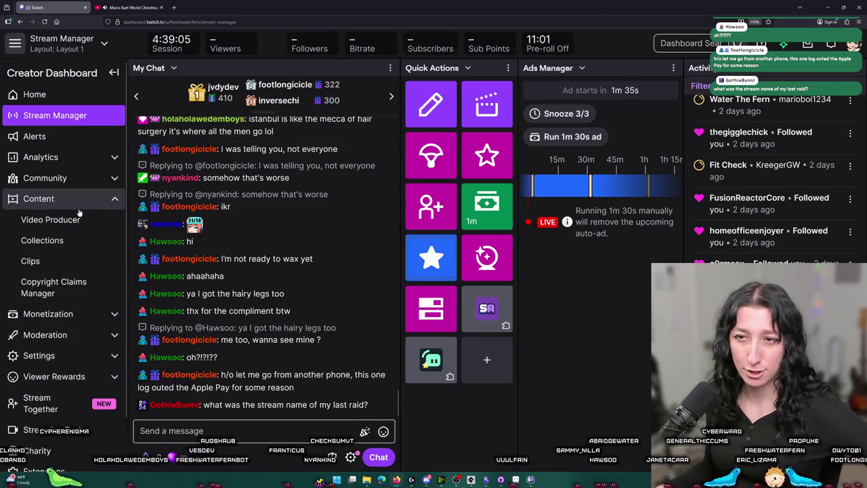
{"action": "middle_click", "coordinate": [69, 216]}
{"action": "left_click", "coordinate": [128, 8]}
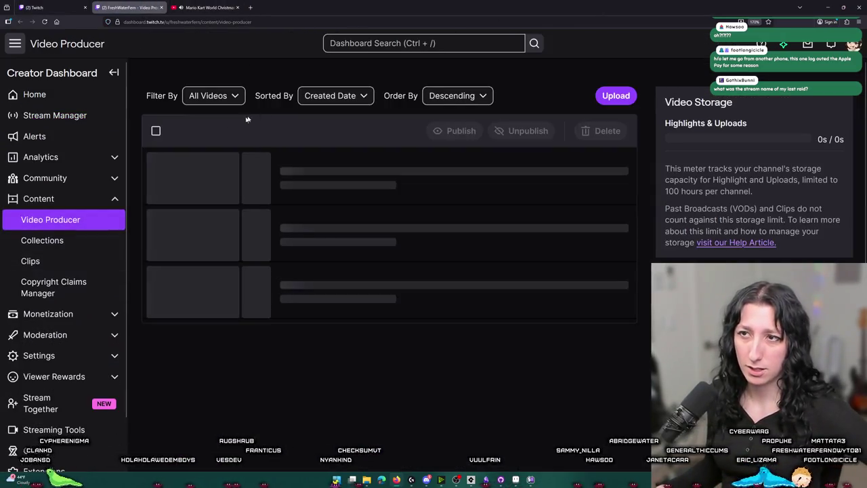
{"action": "scroll", "coordinate": [359, 198], "scroll_direction": "down", "scroll_amount": 3}
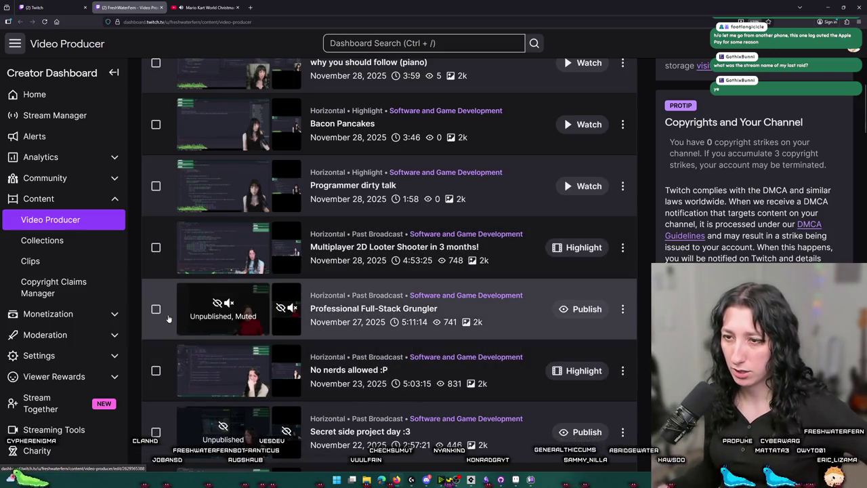
- Publish the Professional Full-Stack Grungler broadcast and shift the Stream Manager window aside
{"action": "left_click", "coordinate": [574, 310]}
{"action": "left_click", "coordinate": [527, 277]}
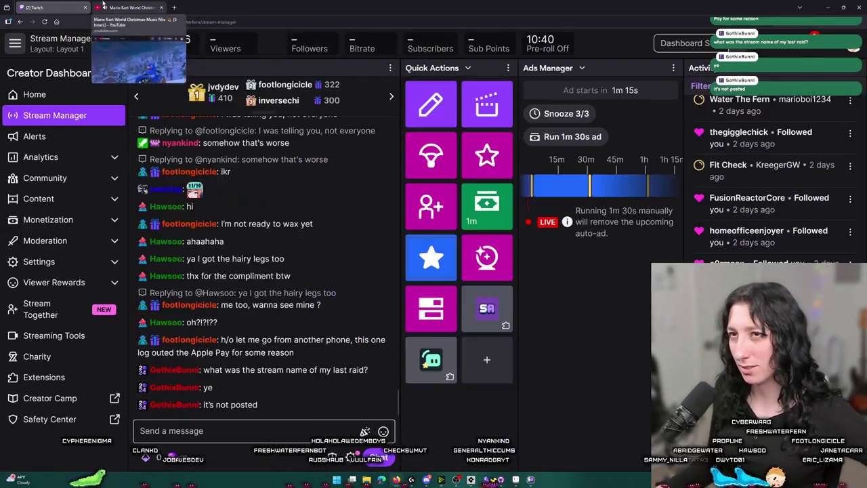
{"action": "mouse_move", "coordinate": [250, 5]}
{"action": "left_mouse_down"}
{"action": "mouse_move", "coordinate": [203, 20]}
{"action": "mouse_move", "coordinate": [169, 67]}
{"action": "mouse_move", "coordinate": [122, 67]}
{"action": "mouse_move", "coordinate": [199, 67]}
{"action": "left_mouse_up"}
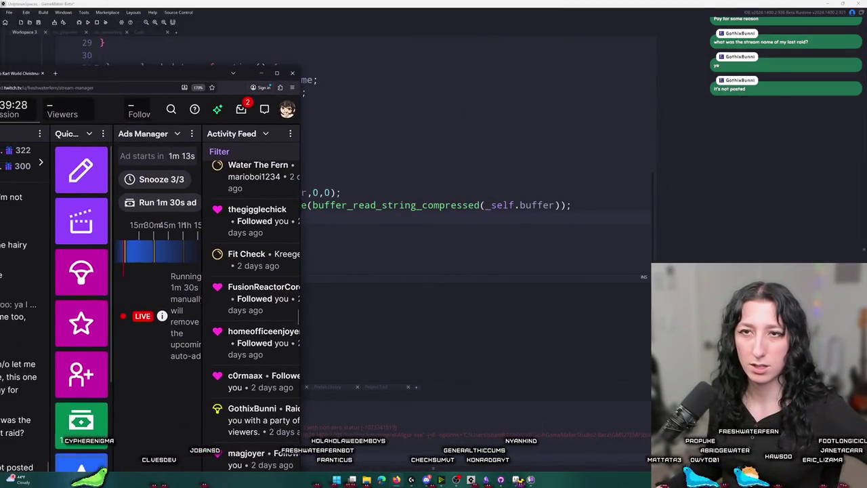
{"action": "left_click", "coordinate": [407, 217]}
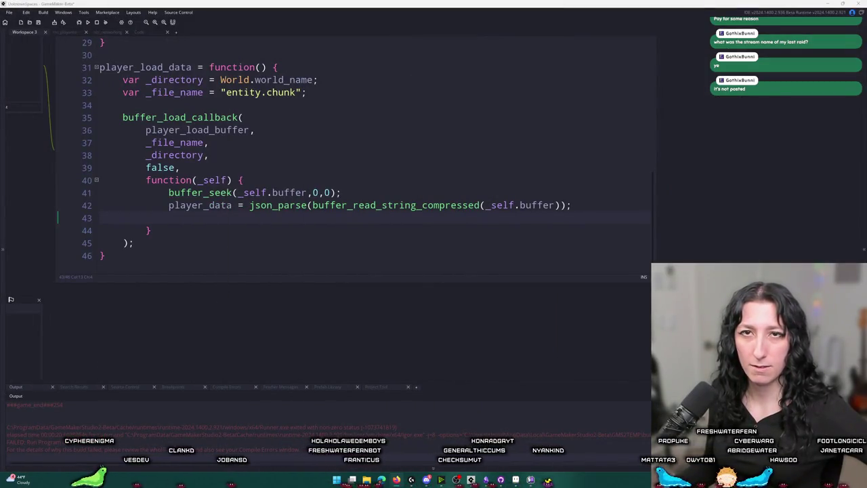
{"action": "key", "text": "alt+Tab"}
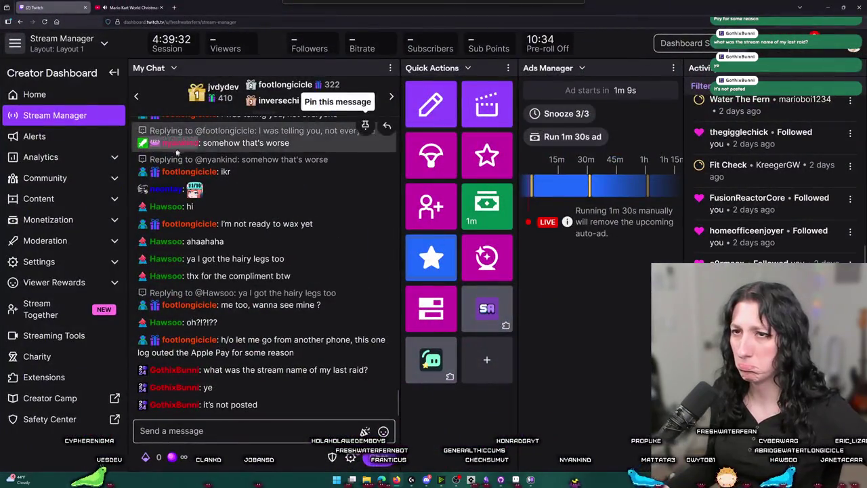
- Reopen Video Producer in a new tab from the Content section and scroll the list
{"action": "left_click", "coordinate": [39, 198]}
{"action": "middle_click", "coordinate": [48, 217]}
{"action": "left_click", "coordinate": [38, 198]}
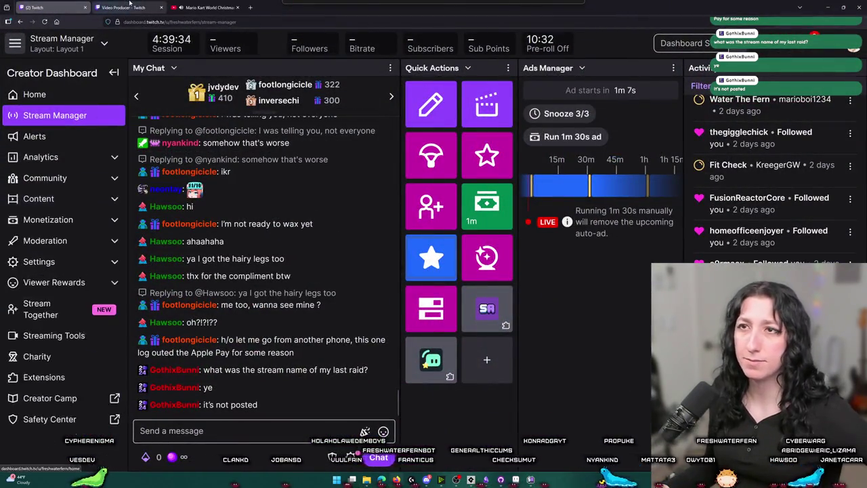
{"action": "left_click", "coordinate": [130, 6]}
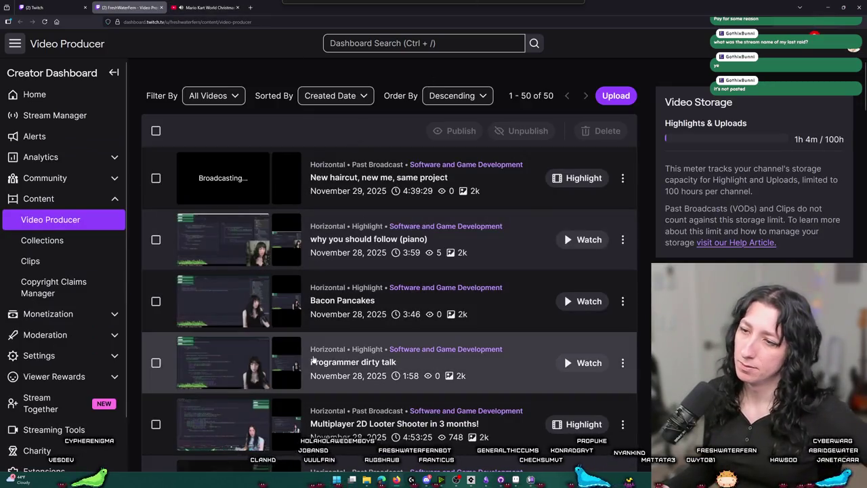
{"action": "scroll", "coordinate": [313, 359], "scroll_direction": "down", "scroll_amount": 3}
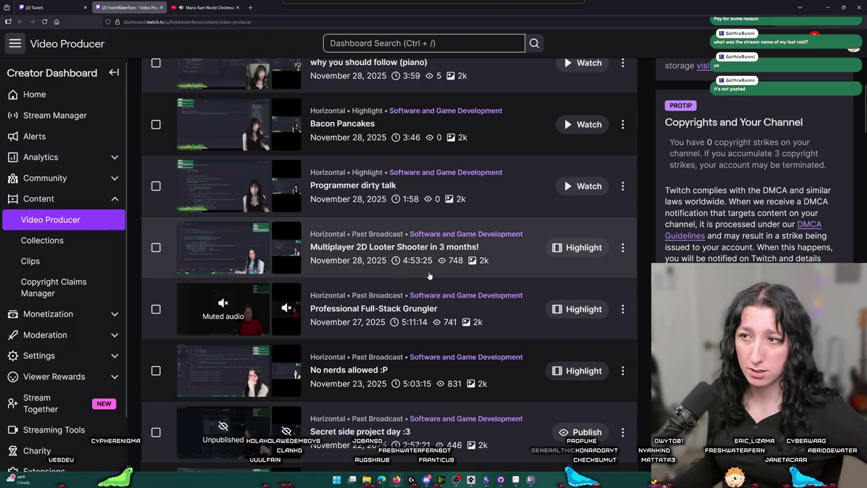
- Browse the Video Producer list between Stream Manager visits, then move the YouTube music tab second
{"action": "left_click", "coordinate": [41, 6]}
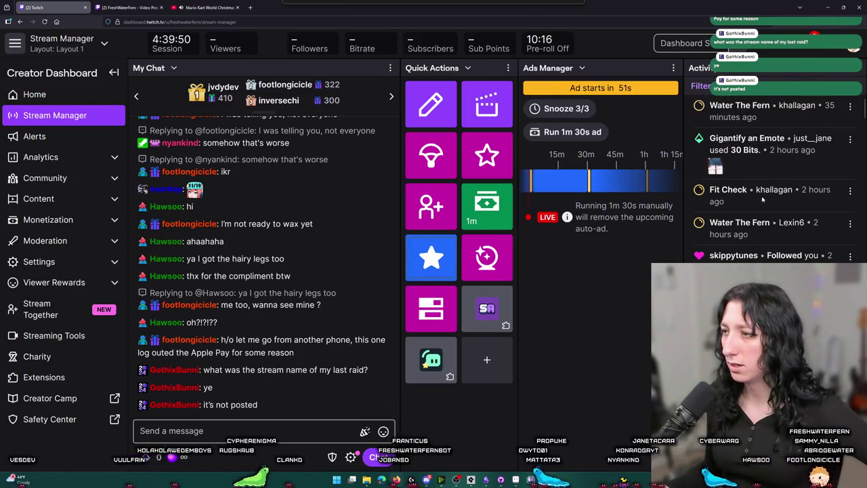
{"action": "left_click", "coordinate": [129, 7]}
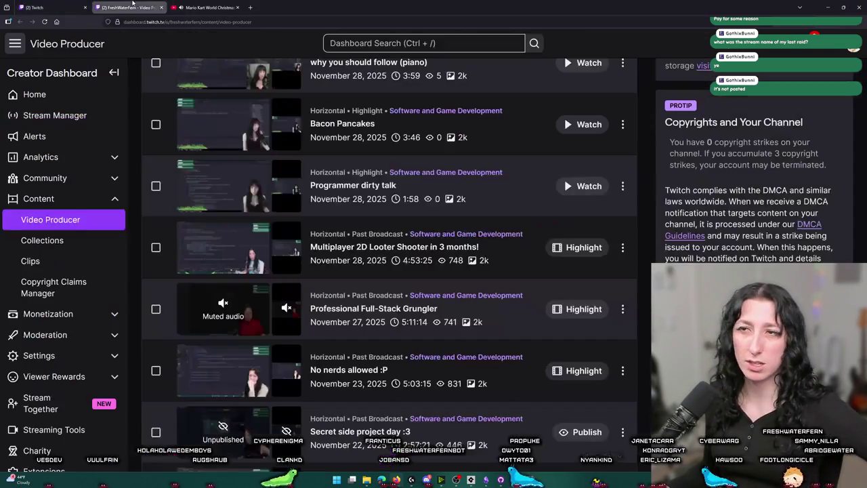
{"action": "scroll", "coordinate": [348, 304], "scroll_direction": "up", "scroll_amount": 2}
{"action": "scroll", "coordinate": [309, 309], "scroll_direction": "down", "scroll_amount": 2}
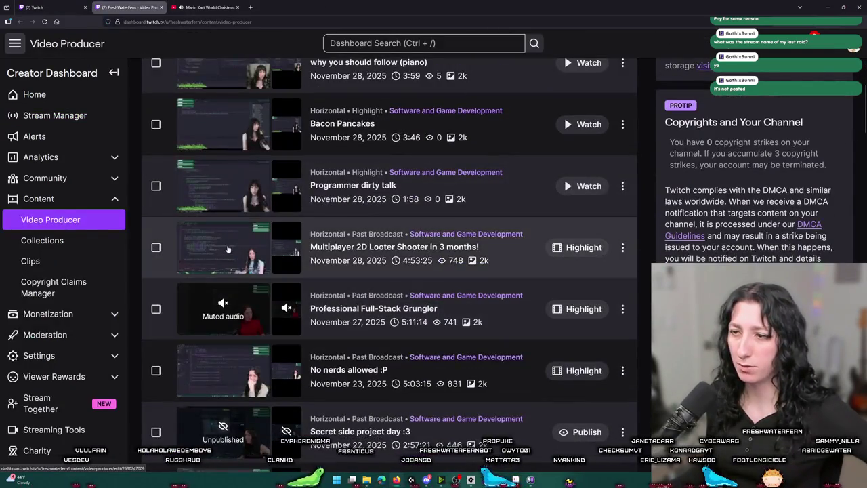
{"action": "scroll", "coordinate": [271, 302], "scroll_direction": "up", "scroll_amount": 2}
{"action": "scroll", "coordinate": [256, 310], "scroll_direction": "down", "scroll_amount": 2}
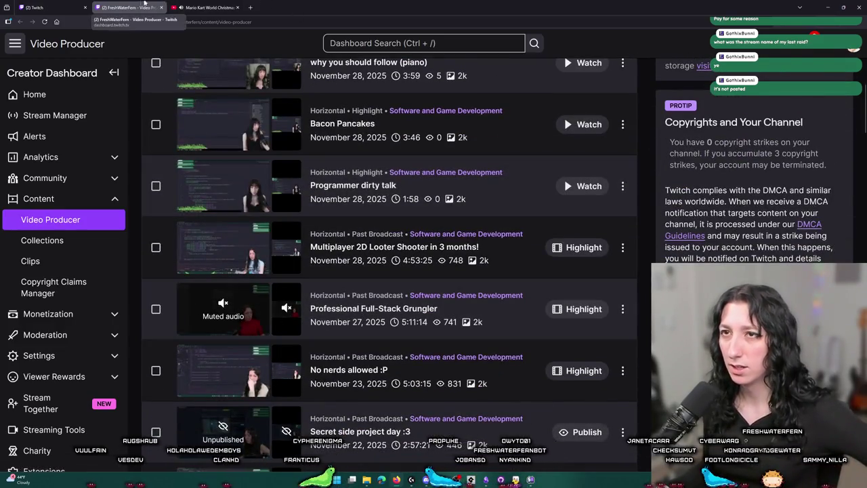
{"action": "left_click", "coordinate": [33, 5]}
{"action": "left_click_drag", "start_coordinate": [203, 6], "coordinate": [132, 7]}
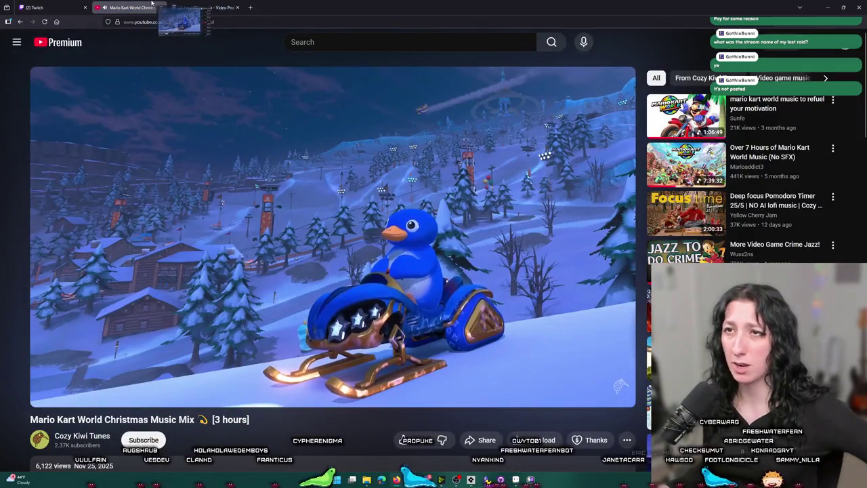
- Switch to the Stream Manager tab and drag the browser window off the GameMaker code
{"action": "left_click", "coordinate": [54, 5]}
{"action": "left_click", "coordinate": [93, 3]}
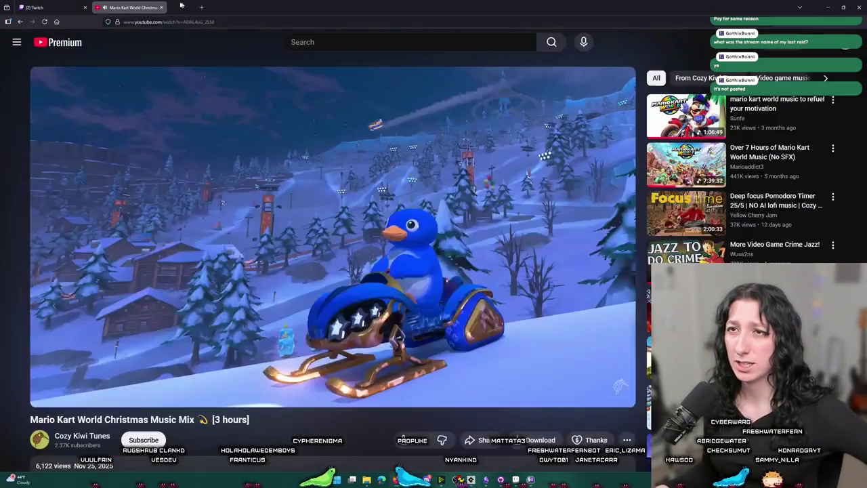
{"action": "mouse_move", "coordinate": [93, 3]}
{"action": "left_mouse_down"}
{"action": "mouse_move", "coordinate": [28, 41]}
{"action": "mouse_move", "coordinate": [27, 139]}
{"action": "mouse_move", "coordinate": [15, 148]}
{"action": "mouse_move", "coordinate": [7, 106]}
{"action": "left_mouse_up"}
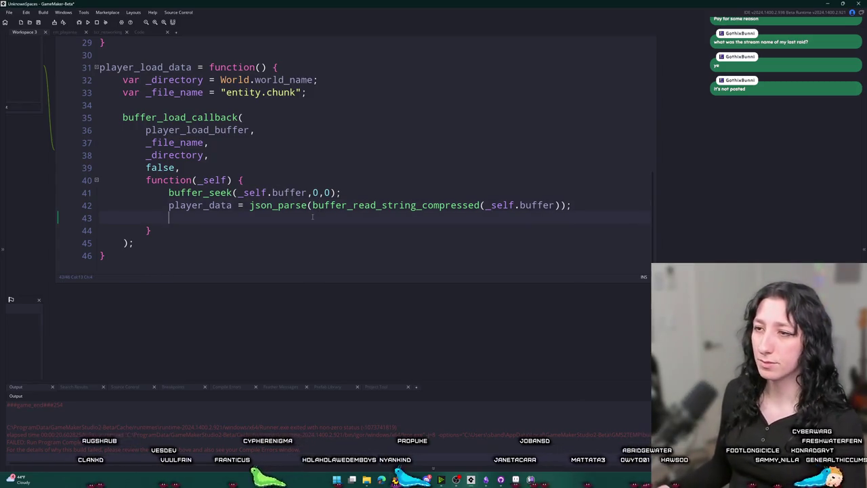
- Add a comment about applying data to logged-in players and begin if ( player_data[$ steam_get_user_steam_id()
{"action": "left_click", "coordinate": [216, 217]}
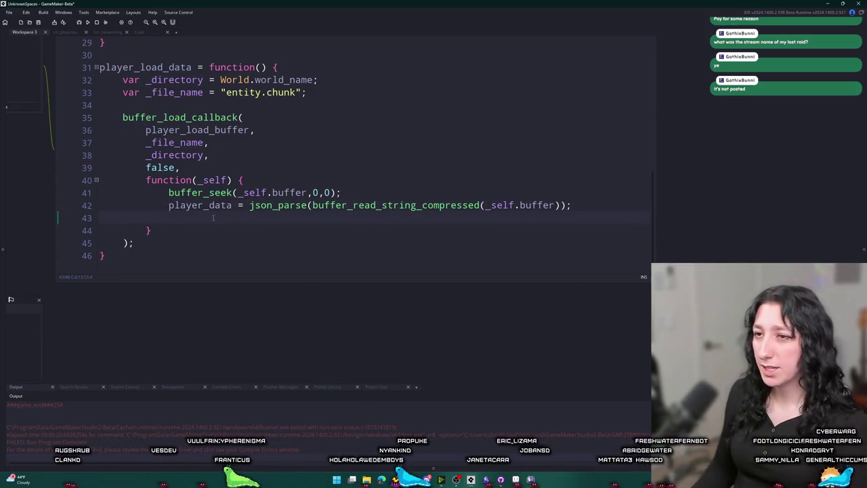
{"action": "key", "text": "Return"}
{"action": "type", "text": "// A"}
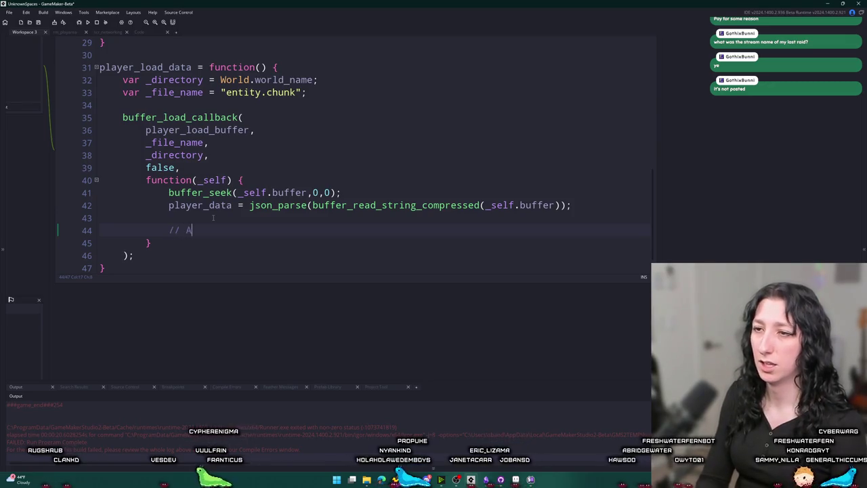
{"action": "type", "text": "pply this data"}
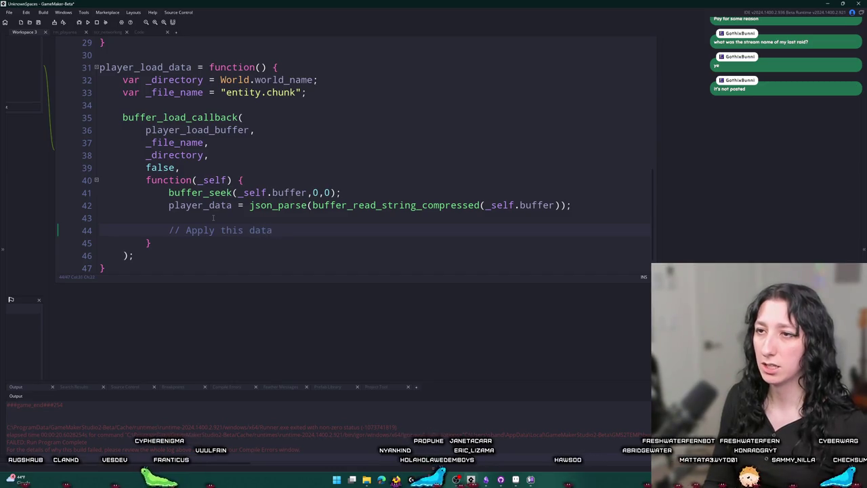
{"action": "type", "text": " to players that are logge"}
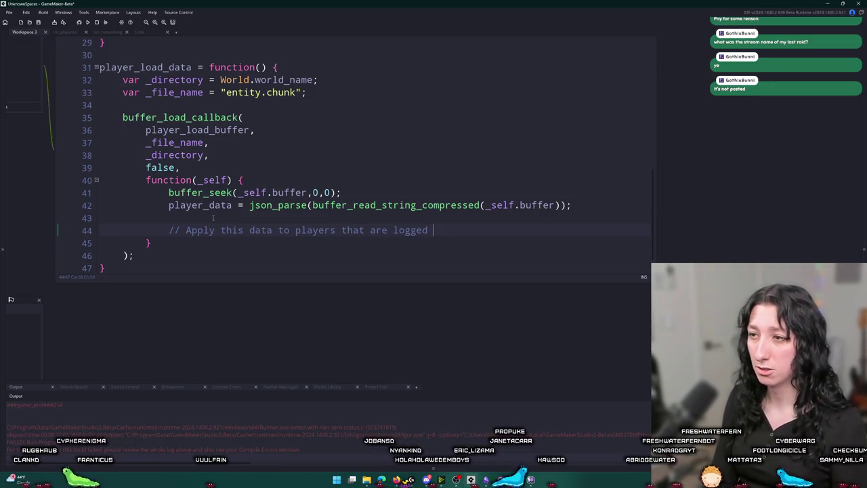
{"action": "type", "text": "dy (probably us"}
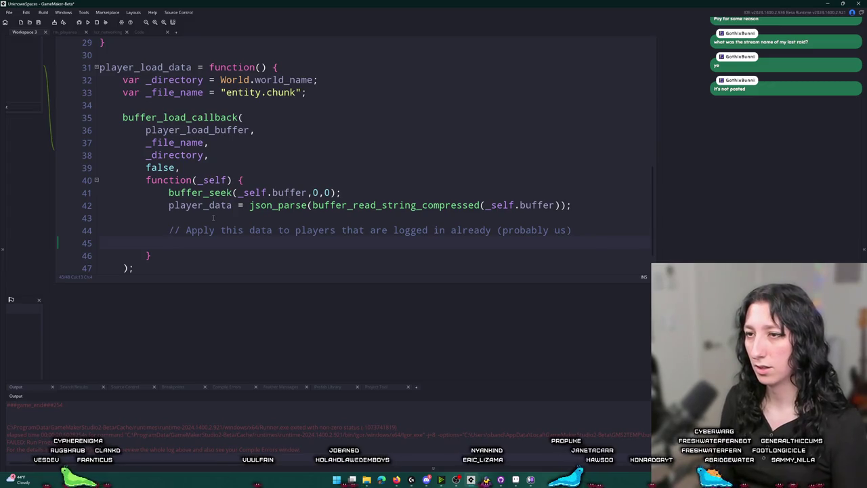
{"action": "type", "text": "if ( p"}
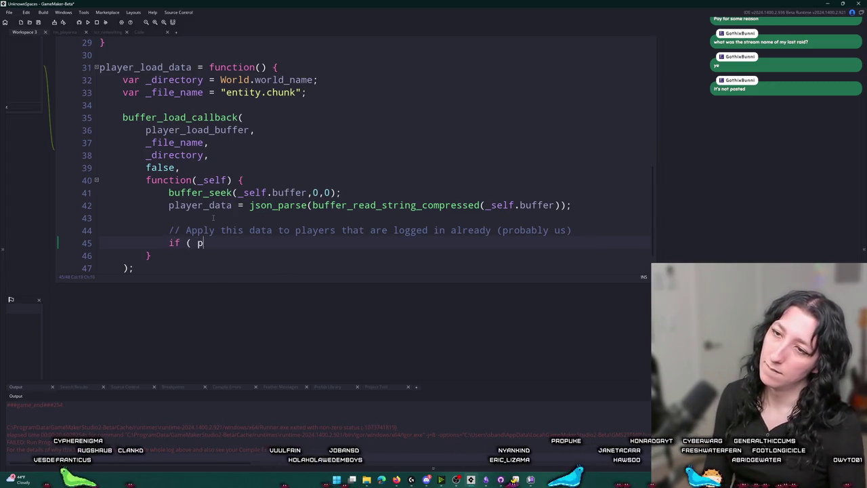
{"action": "type", "text": "layer_data[$ ste"}
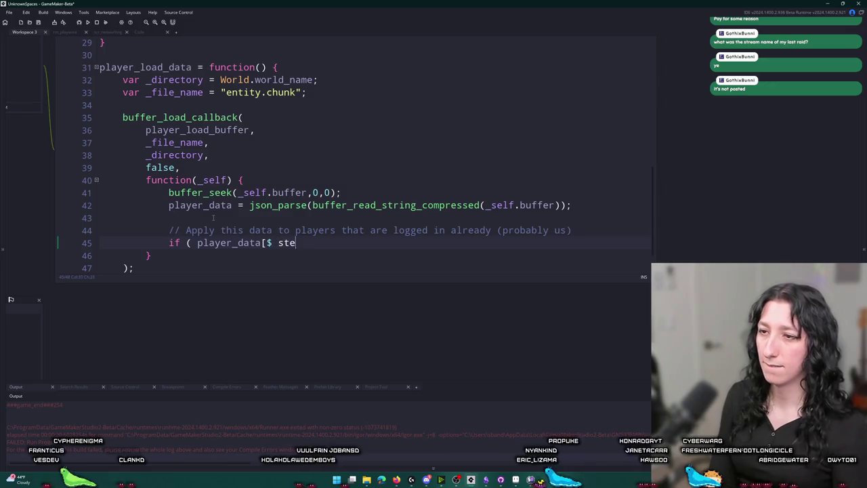
{"action": "type", "text": "am"}
{"action": "type", "text": "_get_user_steam_id"}
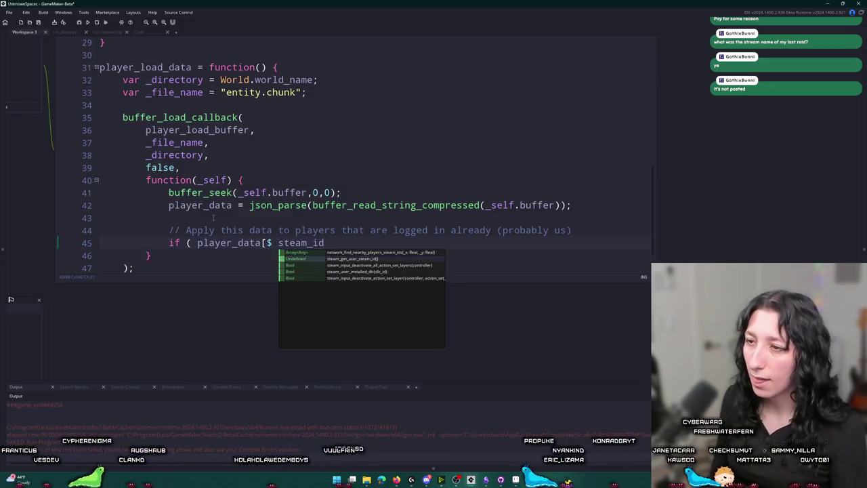
{"action": "key", "text": "Return"}
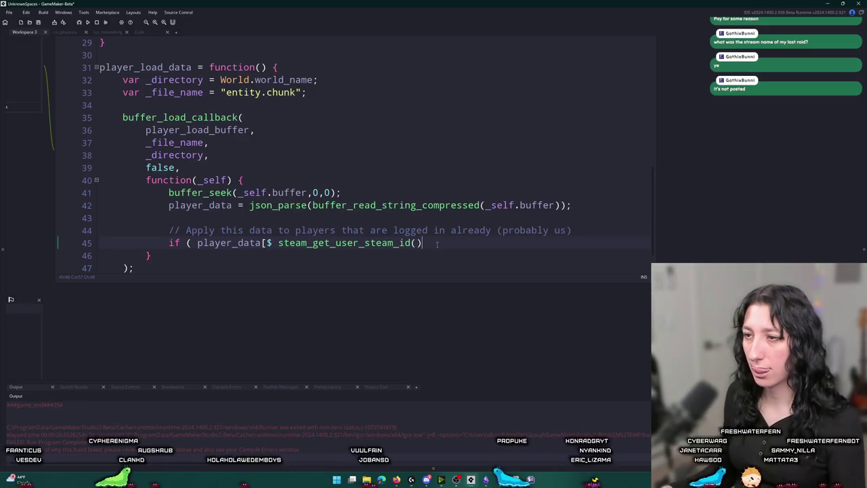
- Declare var _steam_id = steam_get_user_steam_id(); below the comment and select the _steam_id name
{"action": "left_click", "coordinate": [277, 242]}
{"action": "left_click", "coordinate": [575, 230]}
{"action": "key", "text": "Return"}
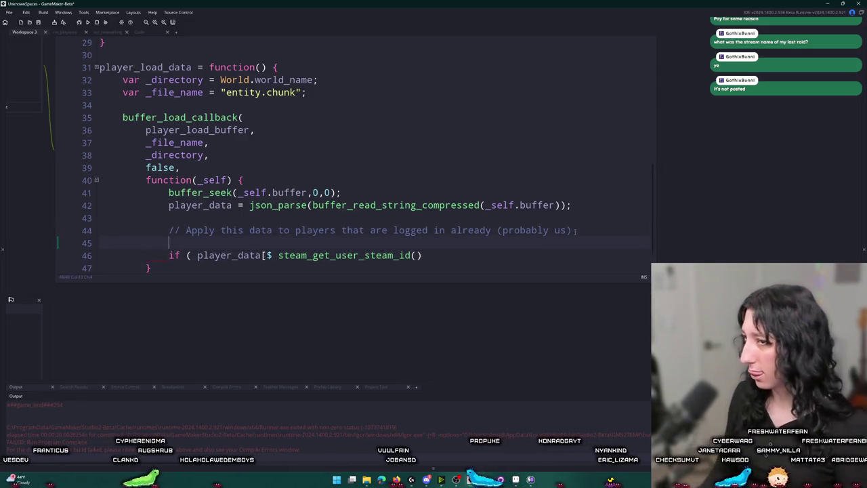
{"action": "type", "text": "var _steam_id = steam_get_user_steam_id();"}
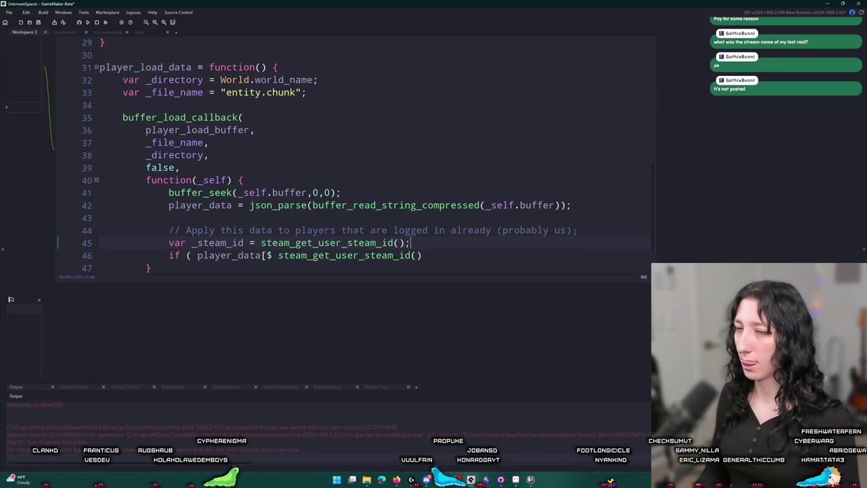
{"action": "double_click", "coordinate": [235, 242]}
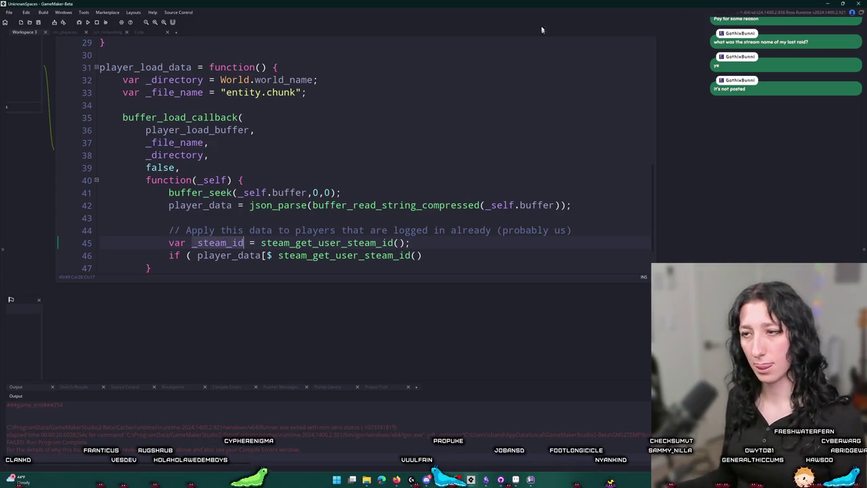
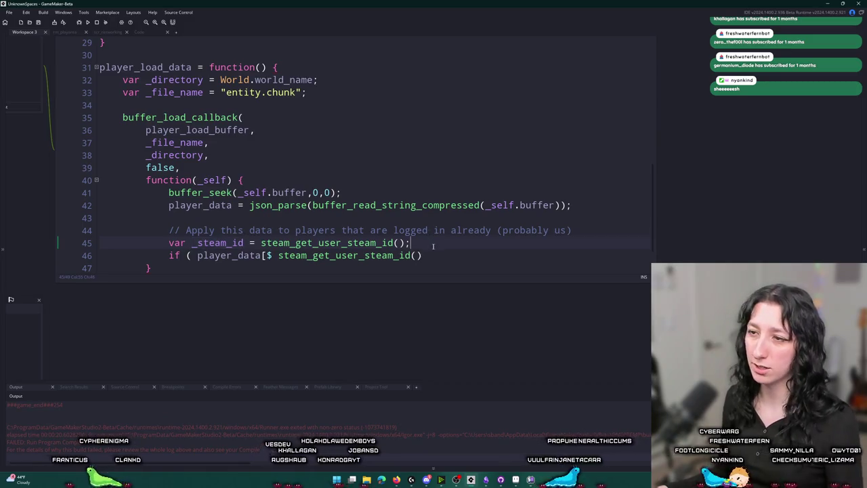
- Replace the steam_get_user_steam_id() call on line 46 with a player_data lookup by _steam_id
{"action": "scroll", "coordinate": [352, 241], "scroll_direction": "down", "scroll_amount": 1}
{"action": "left_click", "coordinate": [278, 244]}
{"action": "key", "text": "shift+End"}
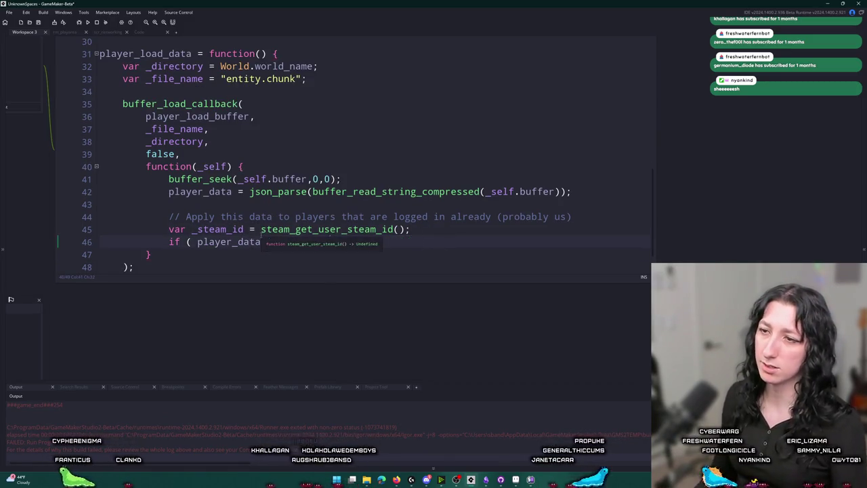
{"action": "type", "text": "[$ _steam_id]"}
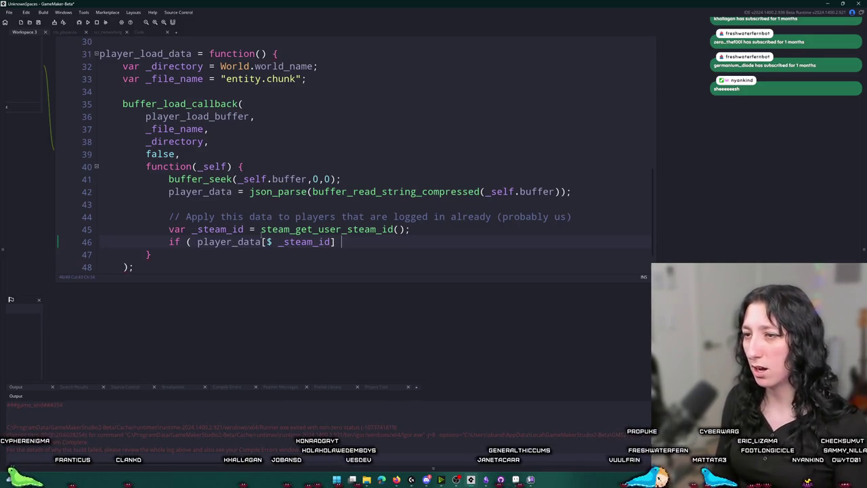
{"action": "left_click", "coordinate": [267, 245]}
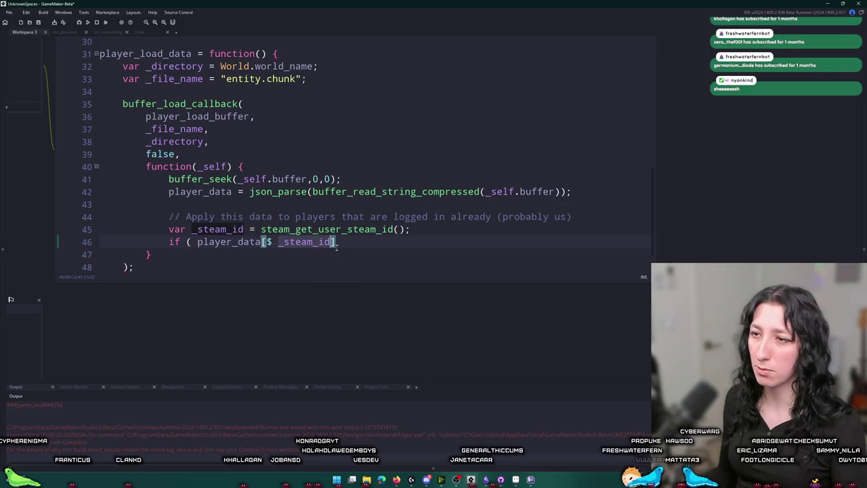
{"action": "type", "text": ","}
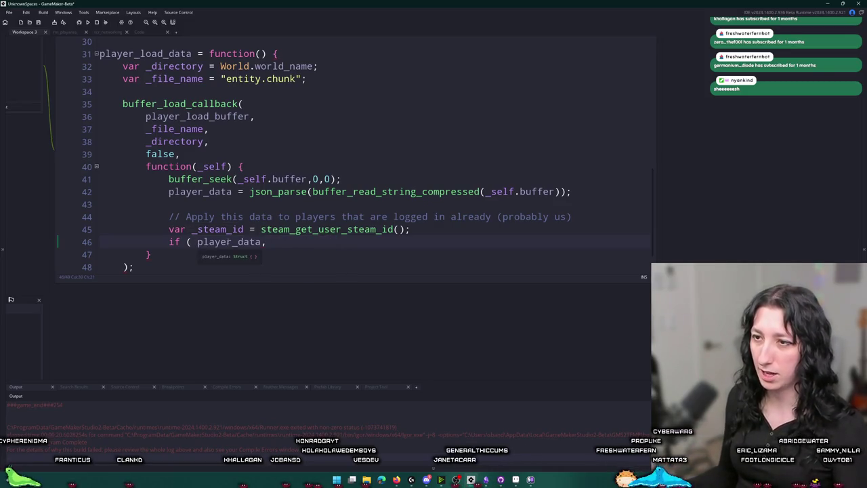
{"action": "type", "text": "variable_struct"}
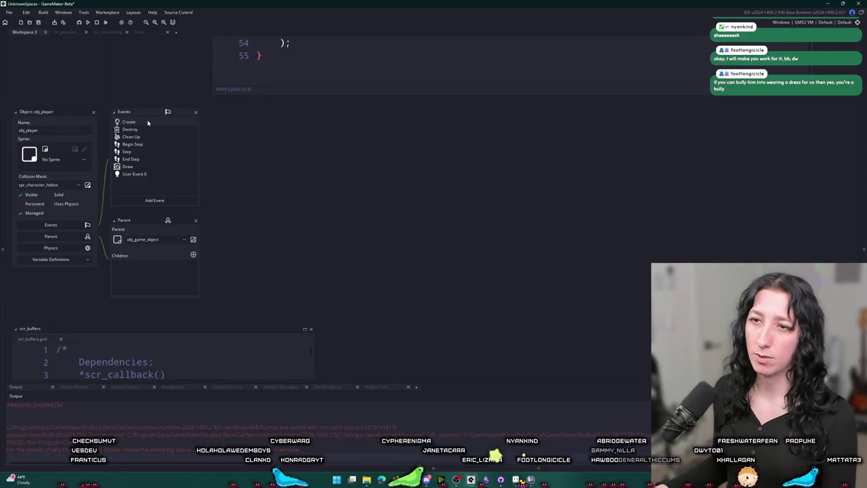
- Duplicate the get_save_data function and rename the copy to get_load_data
{"action": "mouse_move", "coordinate": [59, 226]}
{"action": "left_mouse_down"}
{"action": "mouse_move", "coordinate": [102, 201]}
{"action": "mouse_move", "coordinate": [71, 63]}
{"action": "left_mouse_up"}
{"action": "key", "text": "ctrl+d"}
{"action": "scroll", "coordinate": [85, 146], "scroll_direction": "up", "scroll_amount": 4}
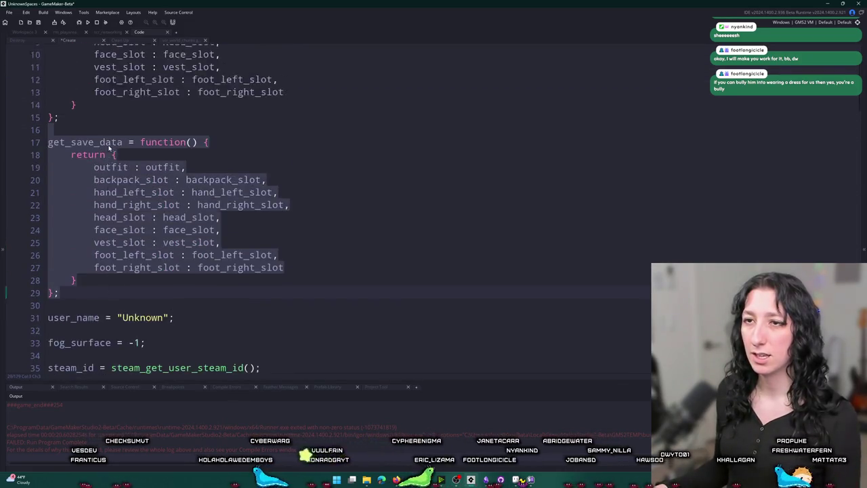
{"action": "scroll", "coordinate": [85, 147], "scroll_direction": "down", "scroll_amount": 3}
{"action": "left_click", "coordinate": [68, 185]}
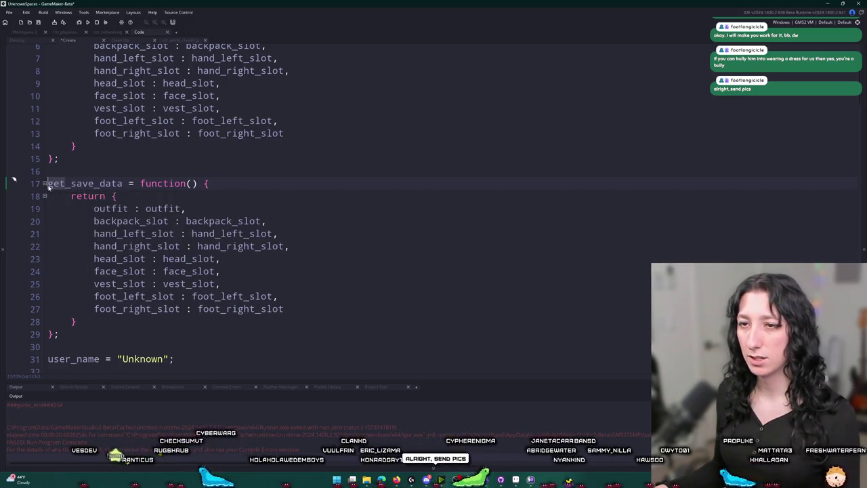
{"action": "left_click", "coordinate": [93, 184]}
{"action": "left_click_drag", "start_coordinate": [93, 184], "coordinate": [73, 184]}
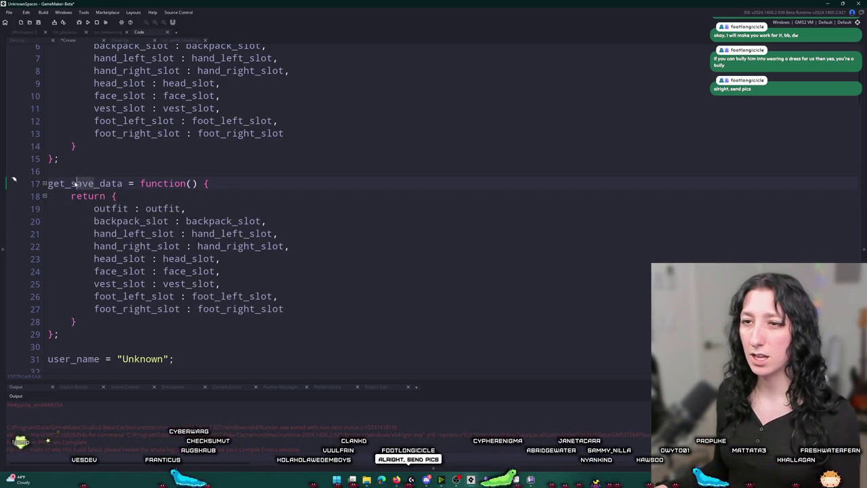
{"action": "type", "text": "load"}
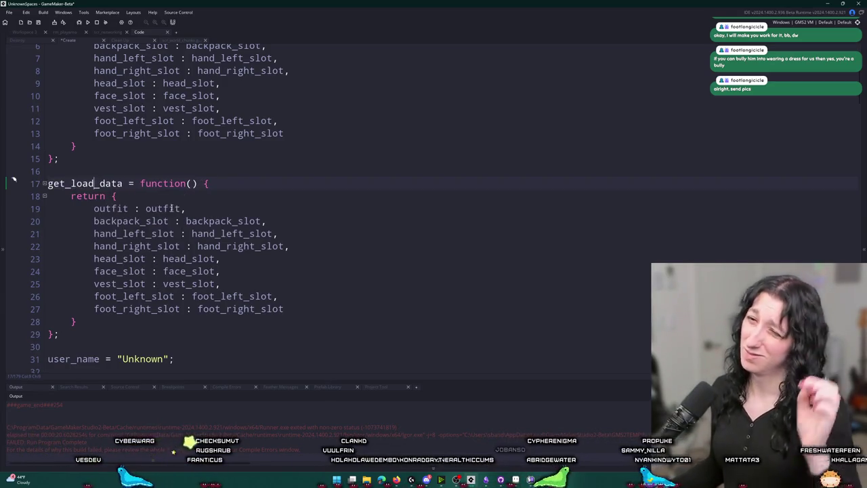
{"action": "left_click", "coordinate": [191, 184]}
{"action": "type", "text": "_struct"}
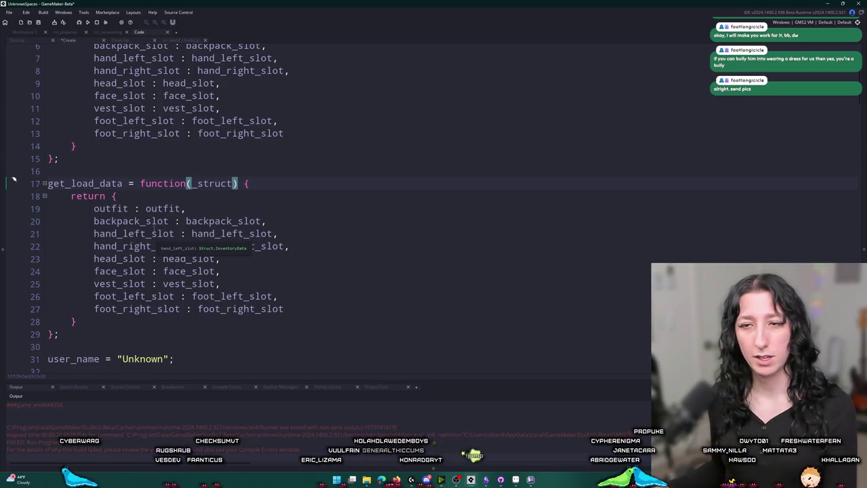
- Add outfit and backpack_slot assignment lines at the start of get_load_data's body
{"action": "left_click", "coordinate": [104, 208]}
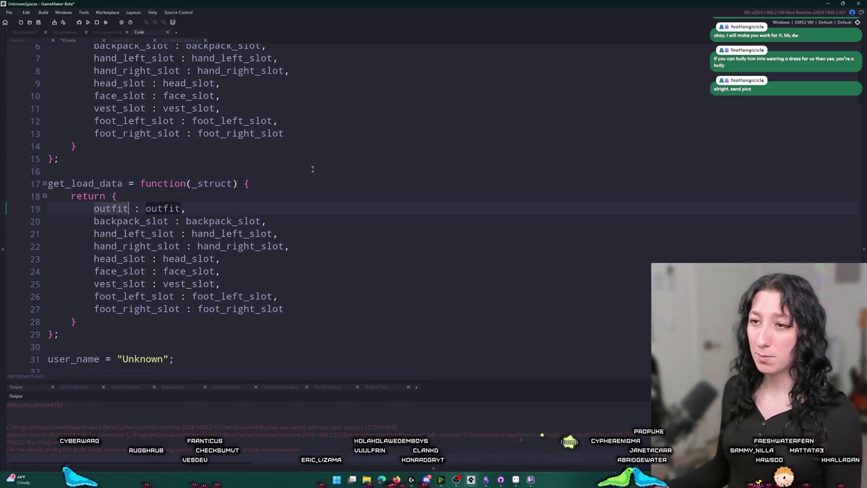
{"action": "key", "text": "Return"}
{"action": "type", "text": "outfit = _struct.outfit;"}
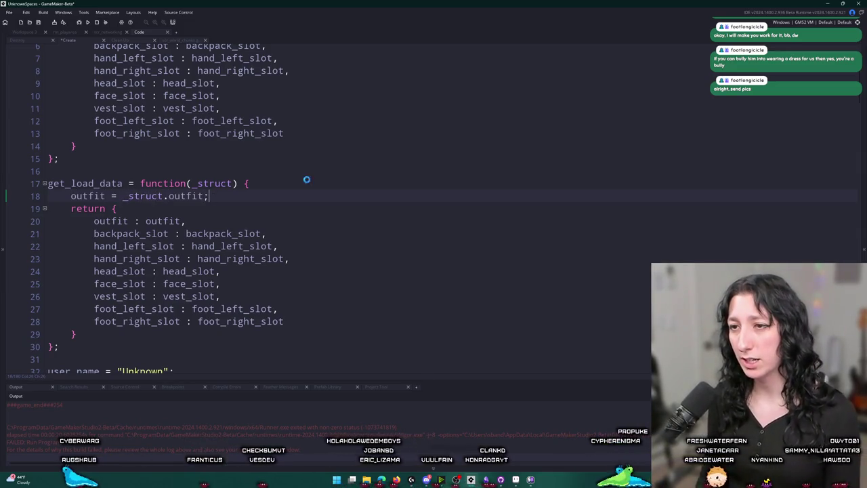
{"action": "type", "text": ";"}
{"action": "key", "text": "ctrl+d"}
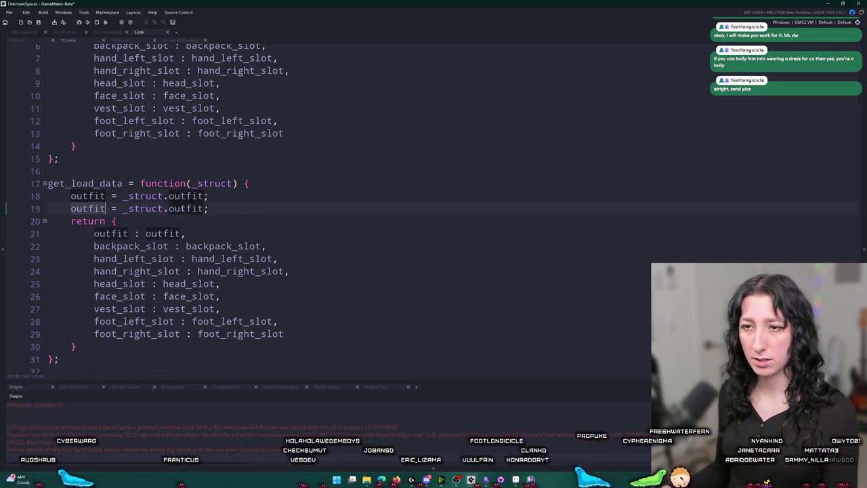
{"action": "type", "text": "backpack_slot"}
{"action": "double_click", "coordinate": [224, 208]}
{"action": "type", "text": "backpack_slot"}
{"action": "key", "text": "End"}
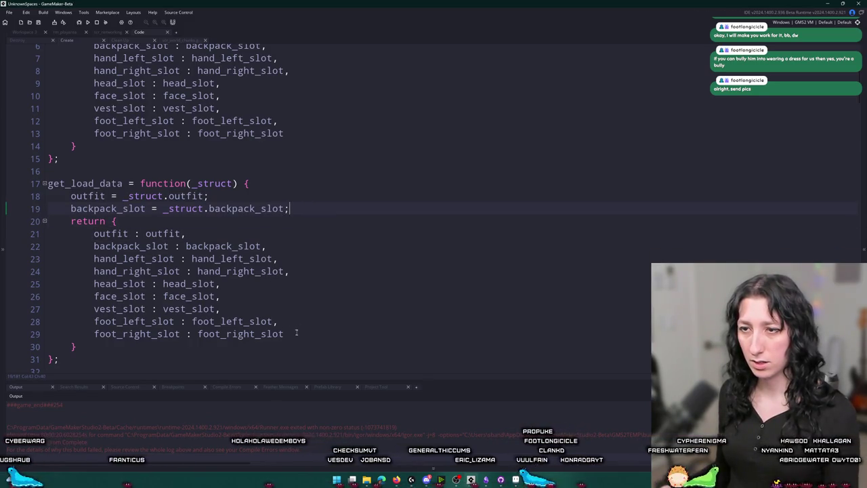
{"action": "key", "text": "ctrl+d"}
{"action": "key", "text": "ctrl+d"}
{"action": "key", "text": "ctrl+d"}
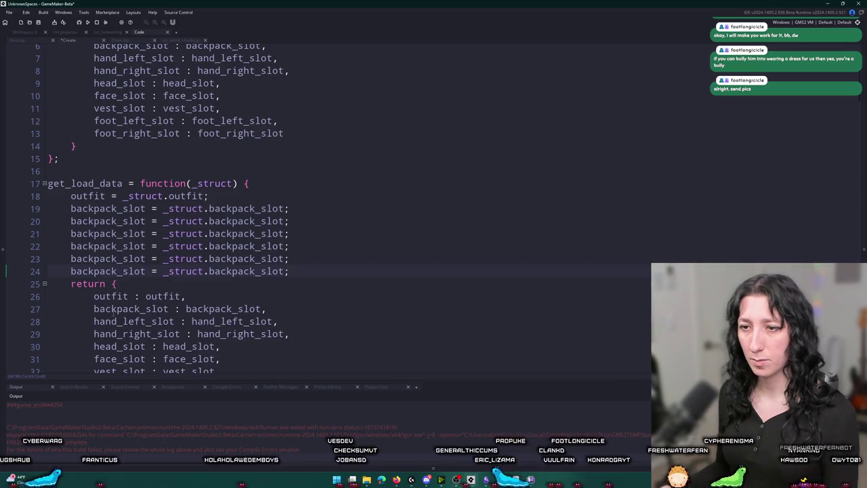
- Turn the next two lines into hand_left_slot and hand_right_slot assignments from _struct
{"action": "double_click", "coordinate": [133, 321]}
{"action": "key", "text": "ctrl+c"}
{"action": "double_click", "coordinate": [108, 221]}
{"action": "key", "text": "ctrl+v"}
{"action": "double_click", "coordinate": [135, 333]}
{"action": "key", "text": "ctrl+c"}
{"action": "double_click", "coordinate": [108, 233]}
{"action": "key", "text": "ctrl+v"}
{"action": "double_click", "coordinate": [250, 233]}
{"action": "key", "text": "ctrl+v"}
{"action": "double_click", "coordinate": [151, 321]}
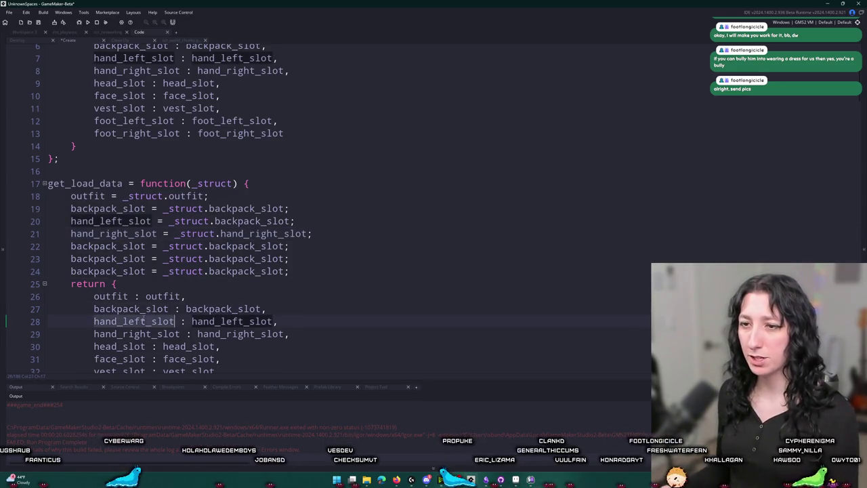
{"action": "key", "text": "ctrl+c"}
{"action": "double_click", "coordinate": [250, 220]}
{"action": "key", "text": "ctrl+v"}
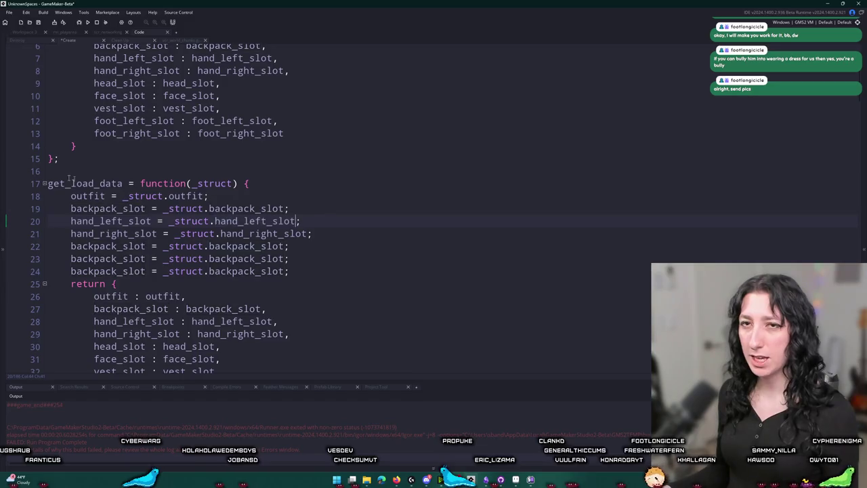
- Make lines 22 and 23 assign head_slot and face_slot from the matching _struct fields
{"action": "scroll", "coordinate": [90, 284], "scroll_direction": "down", "scroll_amount": 1}
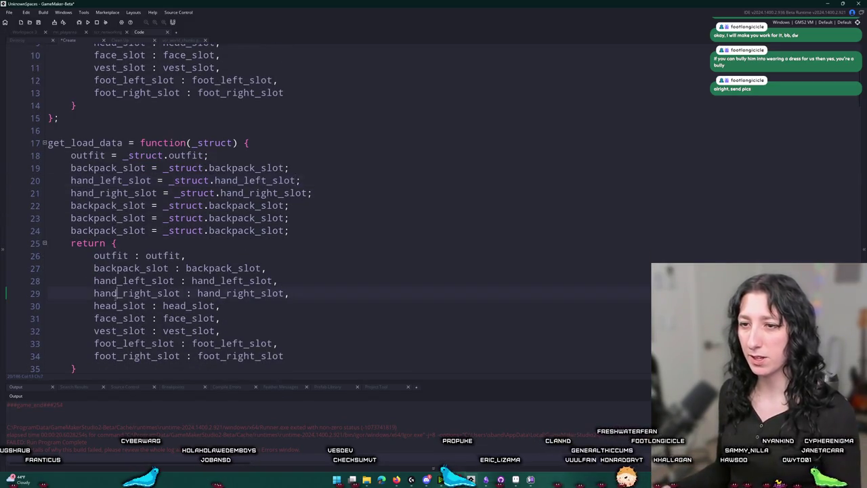
{"action": "double_click", "coordinate": [108, 305]}
{"action": "key", "text": "ctrl+c"}
{"action": "double_click", "coordinate": [108, 205]}
{"action": "key", "text": "ctrl+v"}
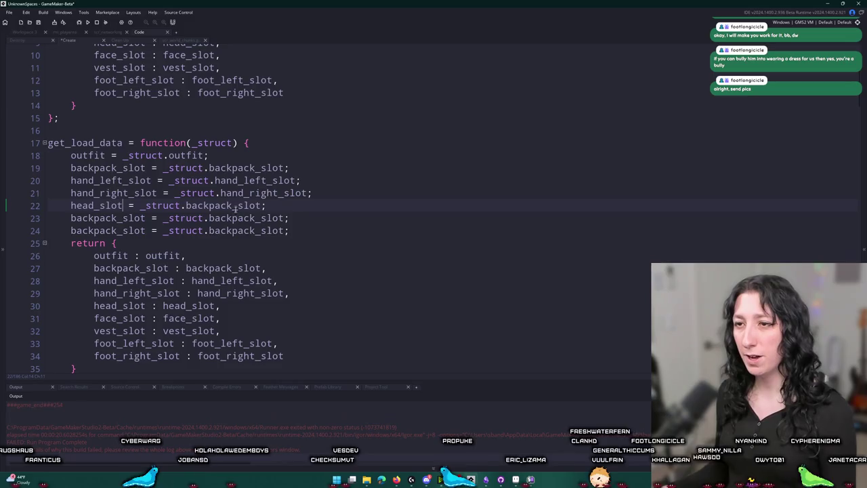
{"action": "double_click", "coordinate": [233, 205]}
{"action": "key", "text": "ctrl+v"}
{"action": "double_click", "coordinate": [119, 318]}
{"action": "key", "text": "ctrl+c"}
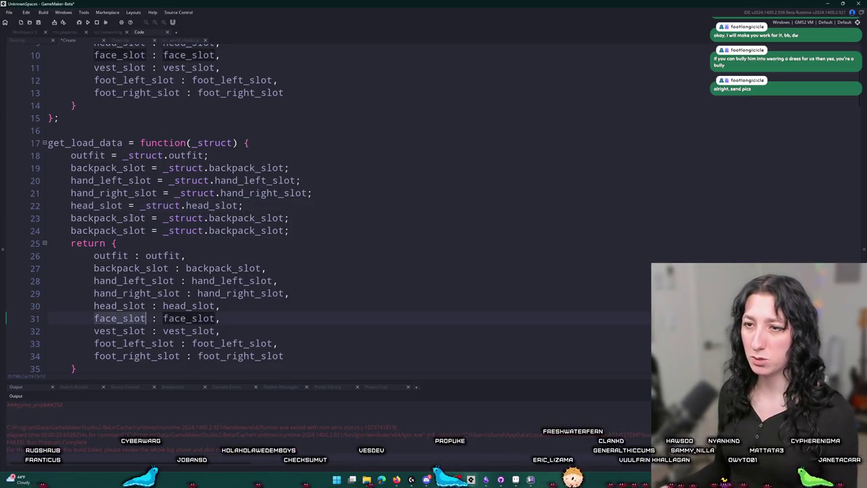
{"action": "double_click", "coordinate": [108, 218]}
{"action": "key", "text": "ctrl+v"}
{"action": "double_click", "coordinate": [220, 218]}
{"action": "key", "text": "ctrl+v"}
- Make line 24 assign vest_slot from _struct.vest_slot
{"action": "left_click", "coordinate": [113, 318]}
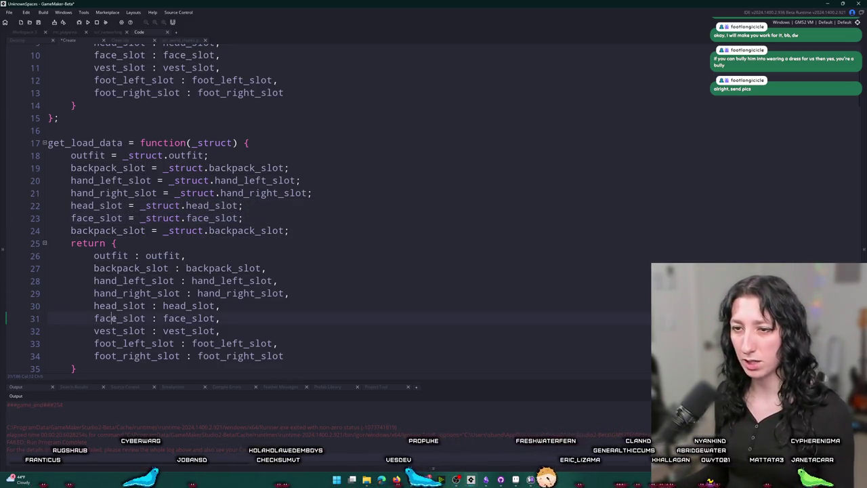
{"action": "double_click", "coordinate": [119, 331]}
{"action": "key", "text": "ctrl+c"}
{"action": "double_click", "coordinate": [109, 231]}
{"action": "key", "text": "ctrl+v"}
{"action": "left_click", "coordinate": [209, 231]}
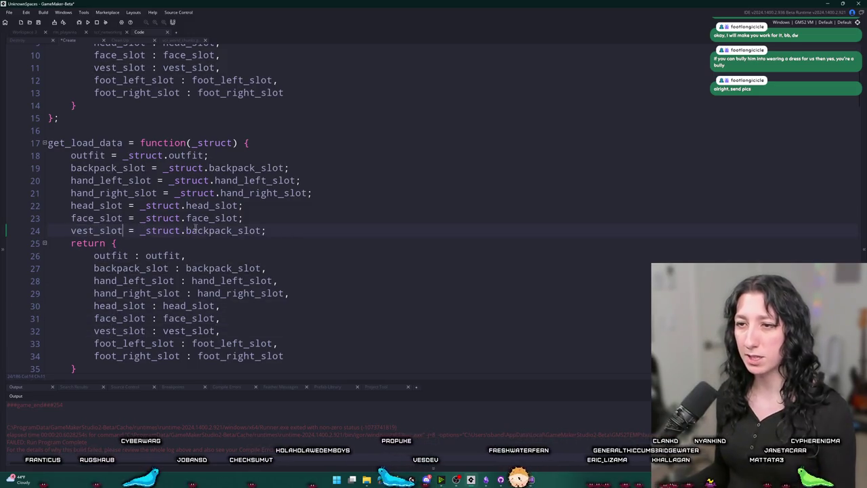
{"action": "double_click", "coordinate": [209, 230]}
{"action": "key", "text": "ctrl+v"}
{"action": "key", "text": "ctrl+d"}
- Add foot_left_slot and foot_right_slot assignments from _struct on lines 25 and 26
{"action": "double_click", "coordinate": [134, 355]}
{"action": "key", "text": "ctrl+c"}
{"action": "double_click", "coordinate": [96, 242]}
{"action": "key", "text": "ctrl+v"}
{"action": "double_click", "coordinate": [231, 242]}
{"action": "key", "text": "ctrl+v"}
{"action": "key", "text": "ctrl+d"}
{"action": "scroll", "coordinate": [117, 362], "scroll_direction": "down", "scroll_amount": 1}
{"action": "double_click", "coordinate": [122, 354]}
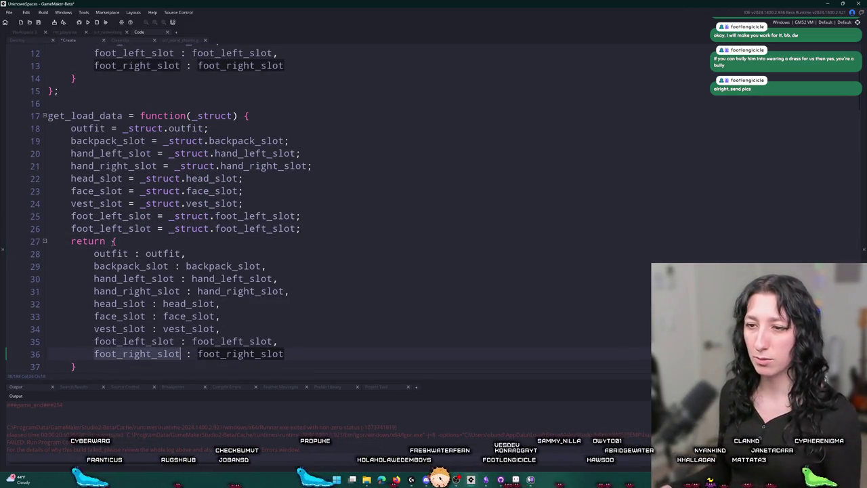
{"action": "key", "text": "ctrl+c"}
{"action": "double_click", "coordinate": [113, 228]}
{"action": "key", "text": "ctrl+v"}
{"action": "double_click", "coordinate": [264, 228]}
{"action": "key", "text": "ctrl+v"}
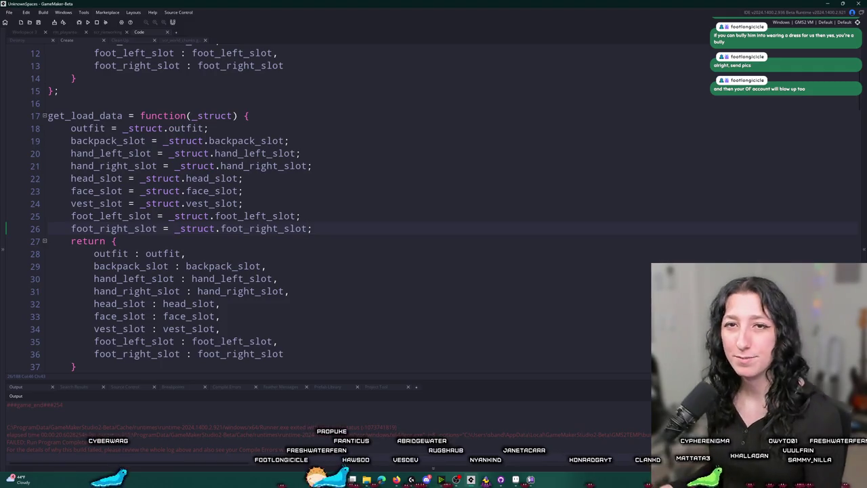
- Delete the return block from get_load_data
{"action": "left_click", "coordinate": [344, 253]}
{"action": "scroll", "coordinate": [343, 245], "scroll_direction": "down", "scroll_amount": 1}
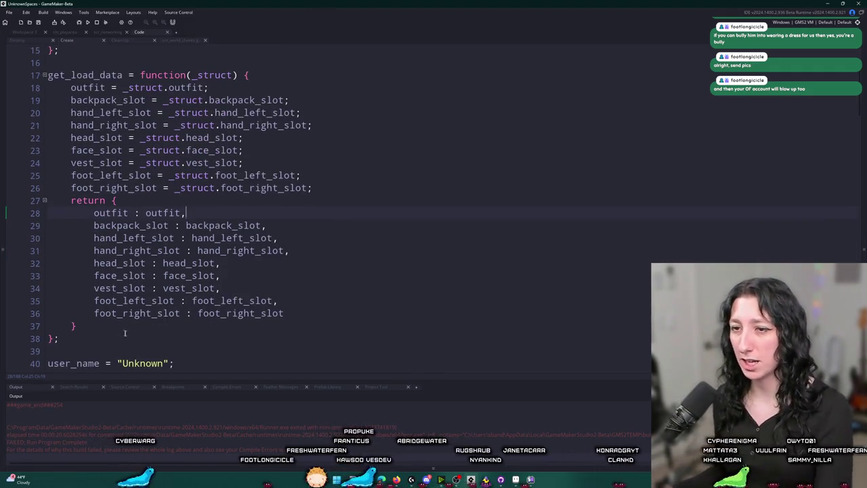
{"action": "mouse_move", "coordinate": [112, 325]}
{"action": "left_mouse_down"}
{"action": "mouse_move", "coordinate": [33, 226]}
{"action": "mouse_move", "coordinate": [36, 198]}
{"action": "left_mouse_up"}
{"action": "key", "text": "BackSpace"}
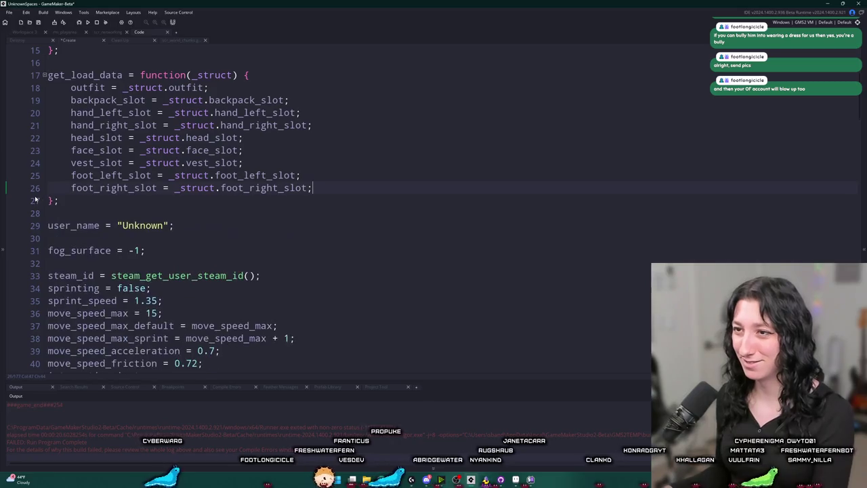
{"action": "scroll", "coordinate": [334, 129], "scroll_direction": "up", "scroll_amount": 2}
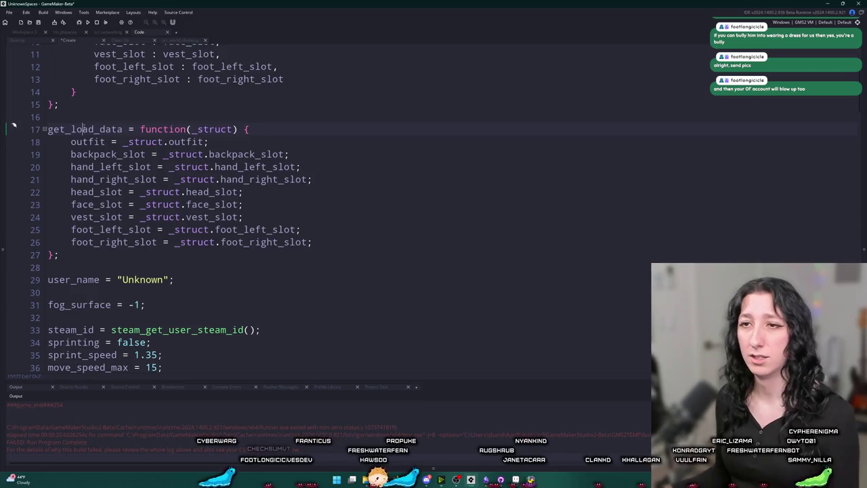
- Review the finished get_load_data function, then switch to Discord's post_your_work channel
{"action": "double_click", "coordinate": [82, 129]}
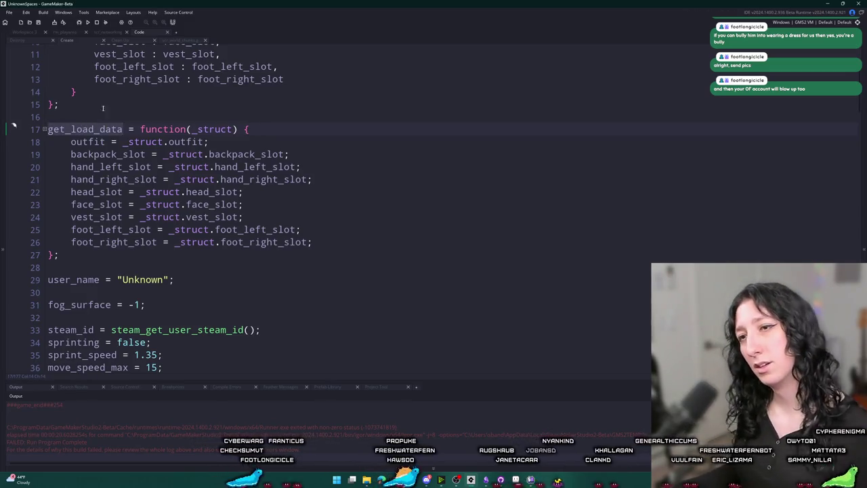
{"action": "scroll", "coordinate": [166, 138], "scroll_direction": "down", "scroll_amount": 1}
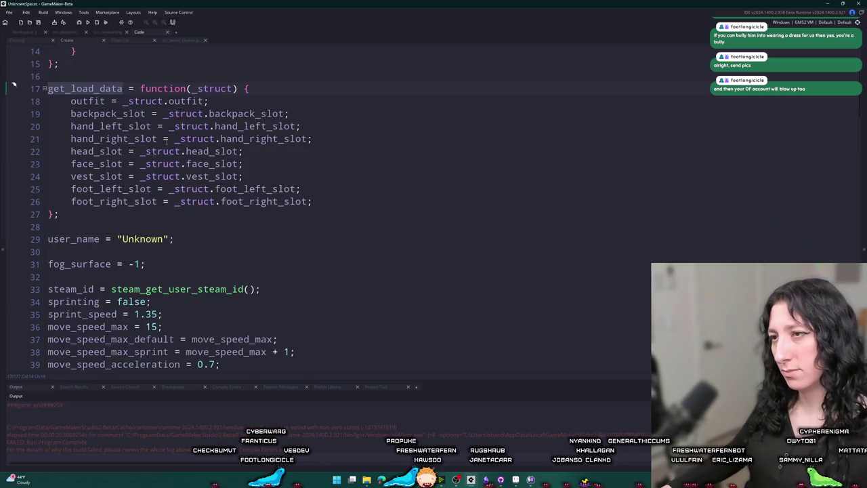
{"action": "scroll", "coordinate": [146, 146], "scroll_direction": "down", "scroll_amount": 8}
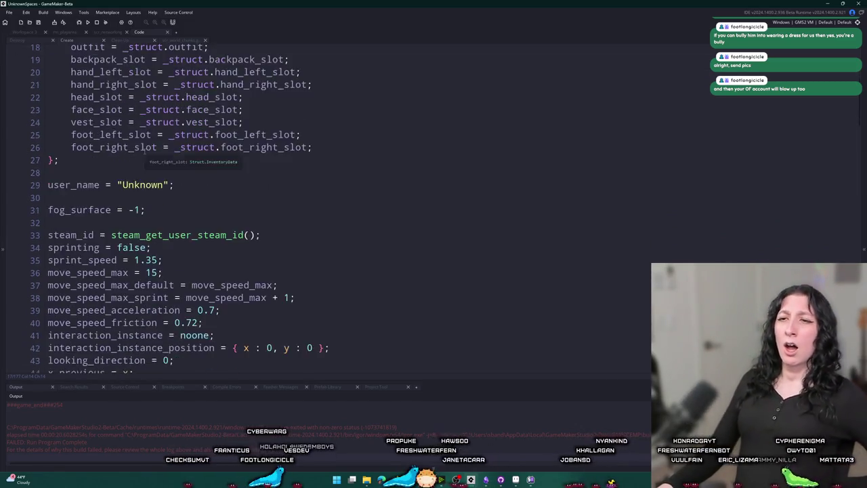
{"action": "scroll", "coordinate": [133, 185], "scroll_direction": "up", "scroll_amount": 7}
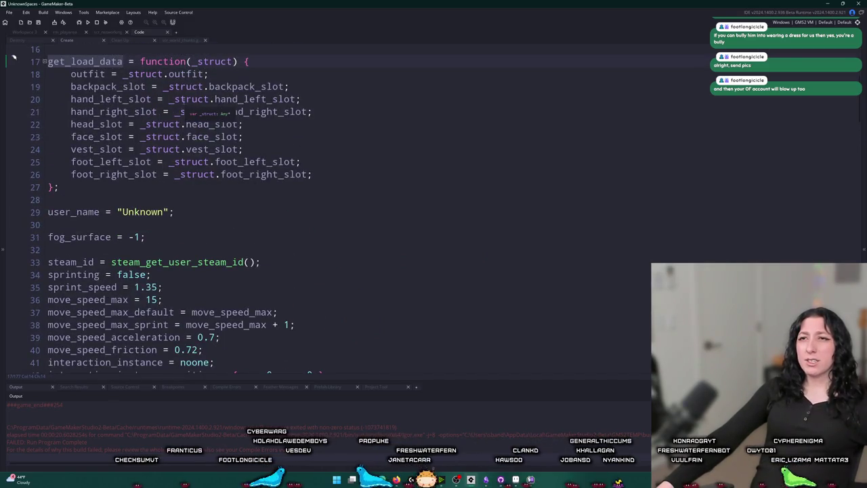
{"action": "scroll", "coordinate": [180, 93], "scroll_direction": "down", "scroll_amount": 8}
{"action": "scroll", "coordinate": [112, 204], "scroll_direction": "up", "scroll_amount": 3}
{"action": "scroll", "coordinate": [112, 205], "scroll_direction": "up", "scroll_amount": 5}
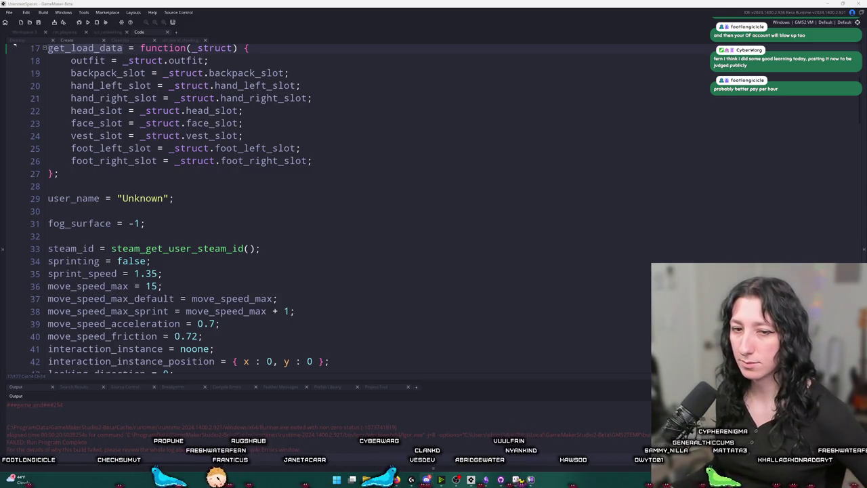
{"action": "key", "text": "alt+Tab"}
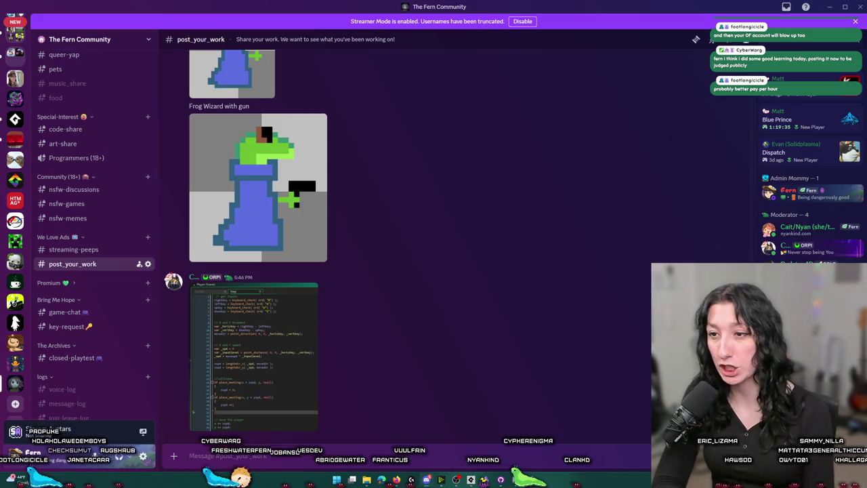
{"action": "left_click", "coordinate": [268, 313]}
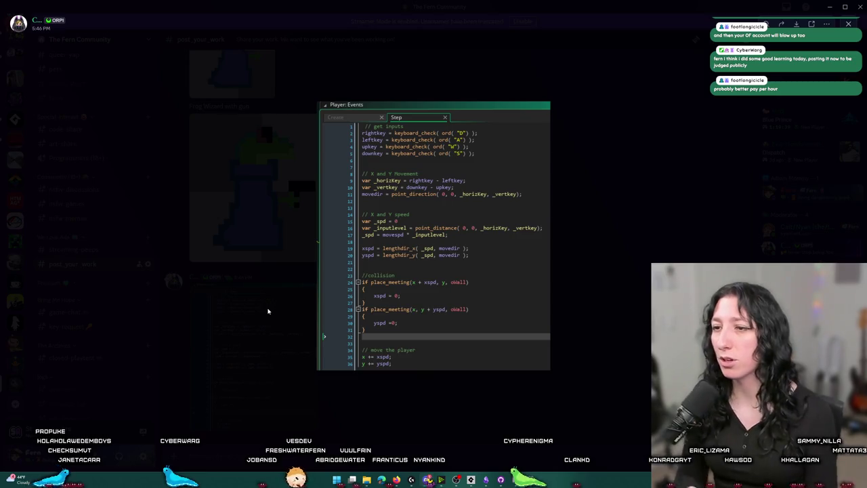
{"action": "left_click", "coordinate": [201, 226]}
{"action": "left_click", "coordinate": [268, 314]}
{"action": "left_click", "coordinate": [433, 145]}
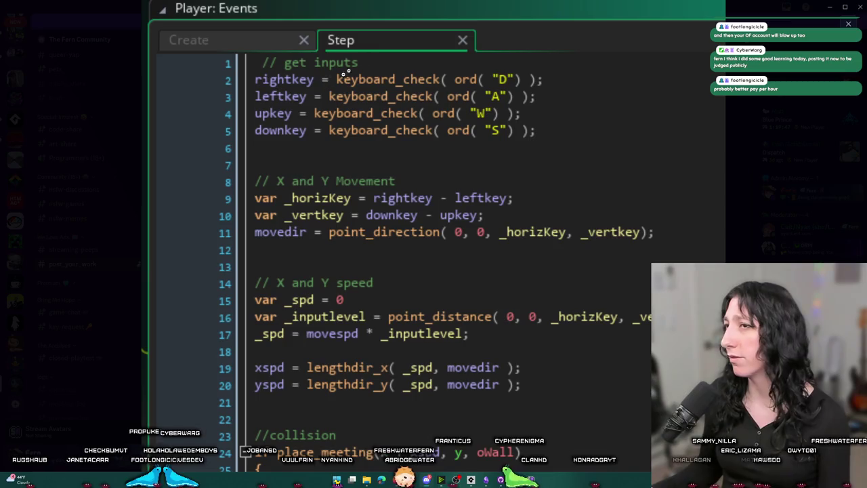
{"action": "scroll", "coordinate": [468, 43], "scroll_direction": "down", "scroll_amount": 1}
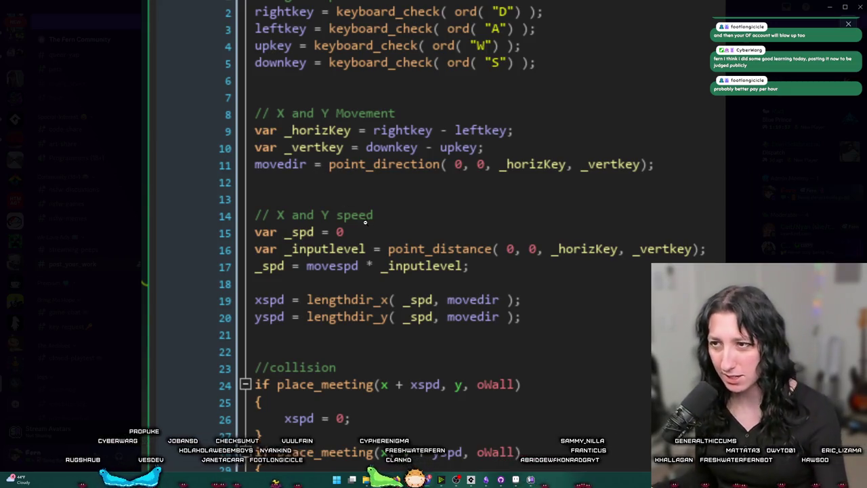
{"action": "scroll", "coordinate": [162, 416], "scroll_direction": "down", "scroll_amount": 2}
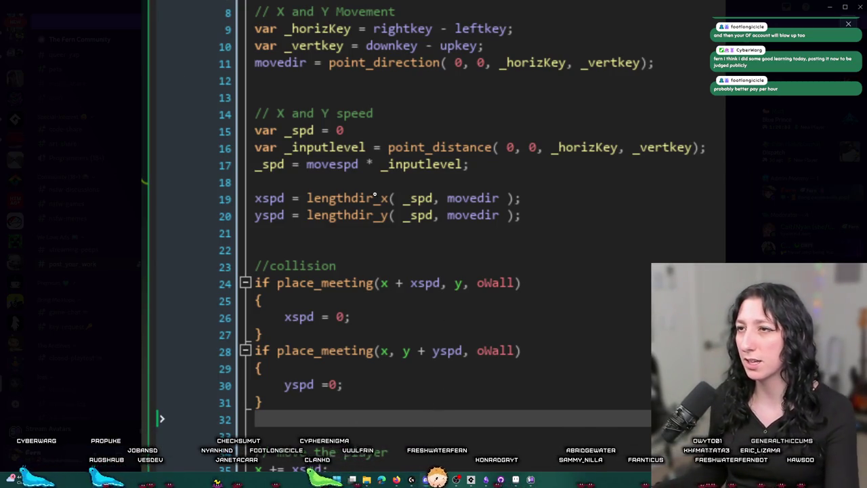
{"action": "scroll", "coordinate": [324, 205], "scroll_direction": "down", "scroll_amount": 1}
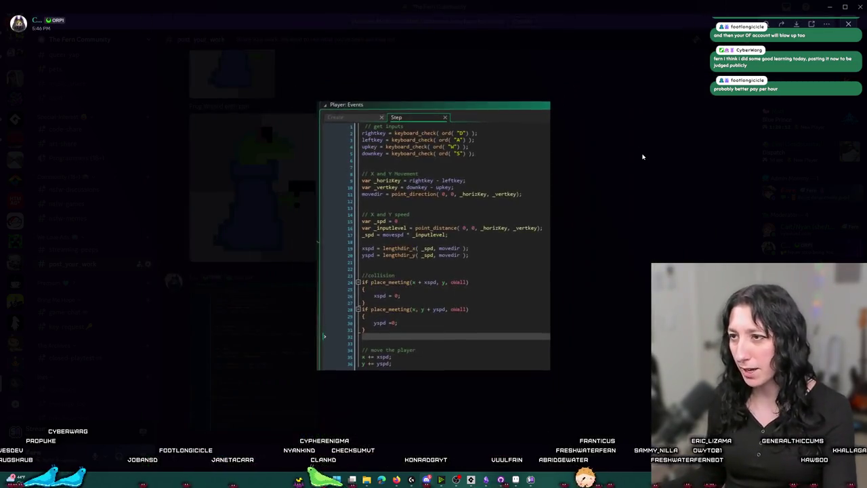
{"action": "left_click", "coordinate": [642, 156]}
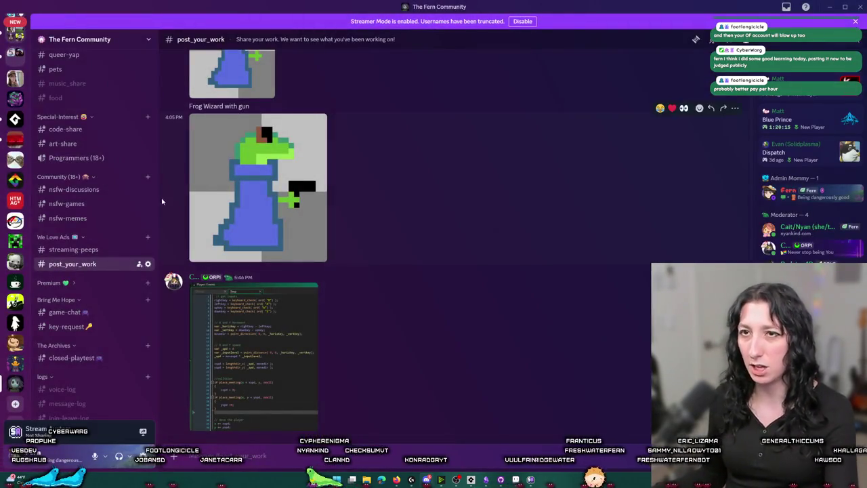
- Enlarge and read the shared code screenshot in Discord, then close it
{"action": "left_click", "coordinate": [257, 361]}
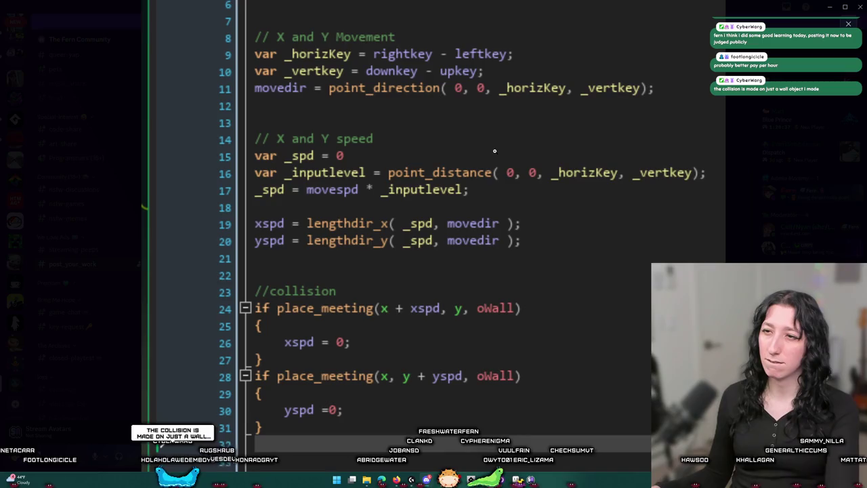
{"action": "scroll", "coordinate": [494, 144], "scroll_direction": "up", "scroll_amount": 3}
{"action": "scroll", "coordinate": [489, 132], "scroll_direction": "down", "scroll_amount": 4}
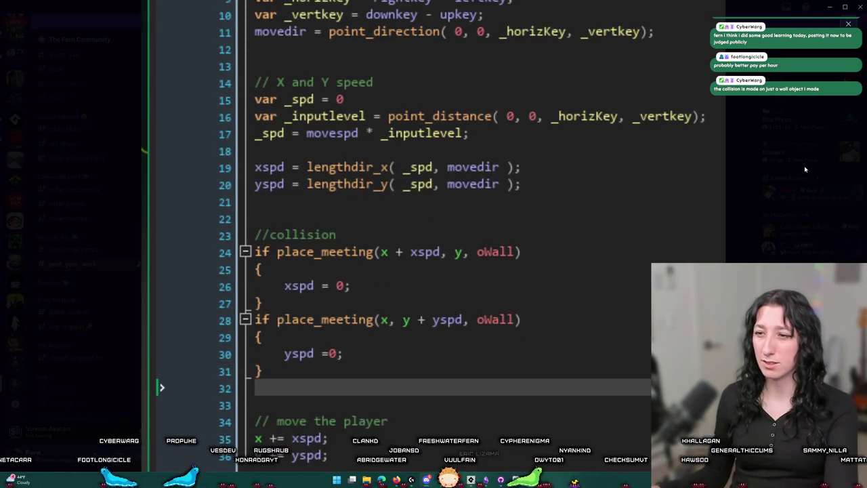
{"action": "left_click", "coordinate": [805, 169]}
- Return to obj_player's Create code in GameMaker at the end of line 26
{"action": "key", "text": "alt+Tab"}
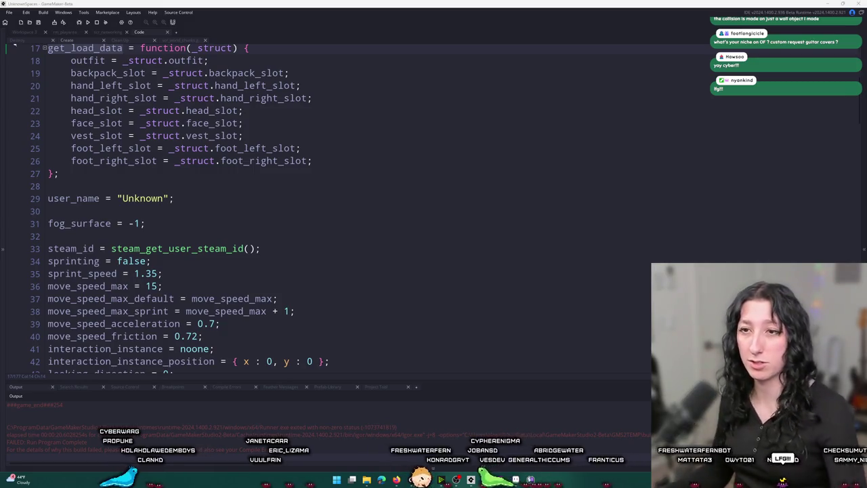
{"action": "left_click", "coordinate": [332, 159]}
{"action": "scroll", "coordinate": [316, 152], "scroll_direction": "up", "scroll_amount": 2}
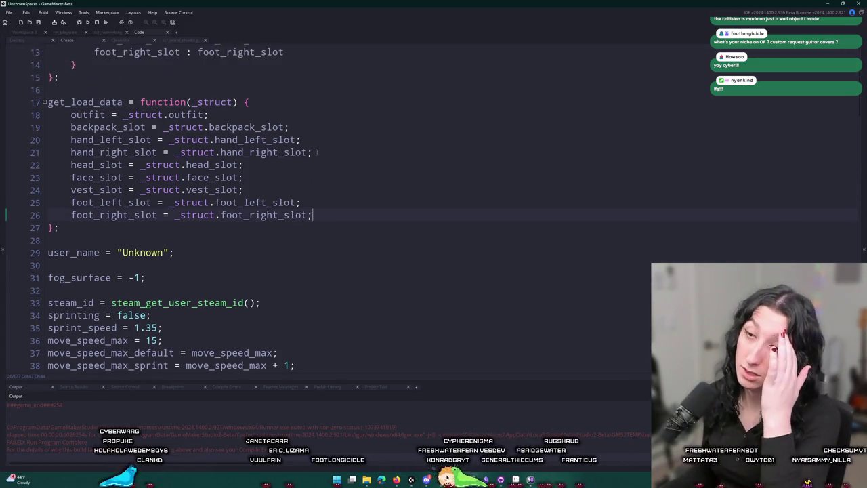
- Wrap player_data[$ _steam_id] on obj_world's line 49 in a get_load_data() call
{"action": "scroll", "coordinate": [87, 91], "scroll_direction": "up", "scroll_amount": 1}
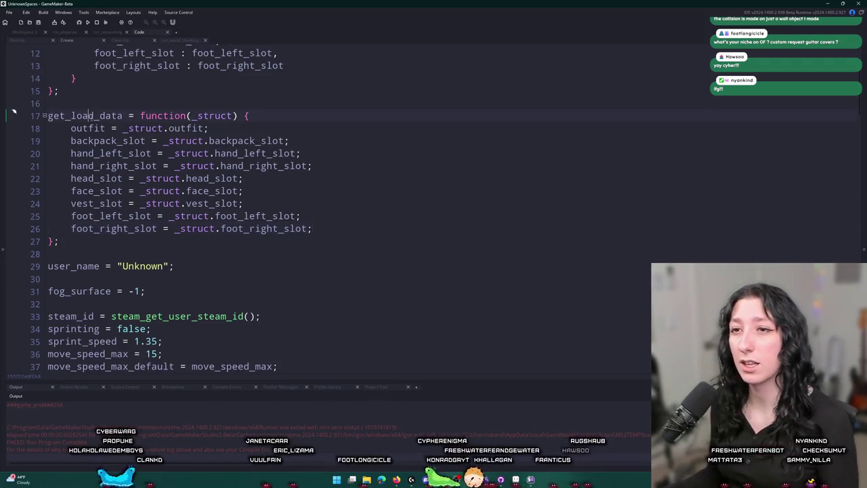
{"action": "double_click", "coordinate": [94, 115]}
{"action": "left_click", "coordinate": [197, 39]}
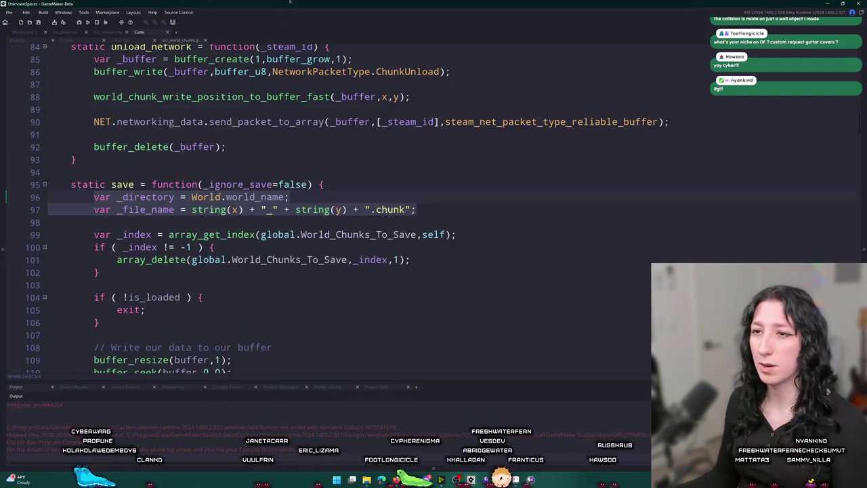
{"action": "key", "text": "ctrl+Tab"}
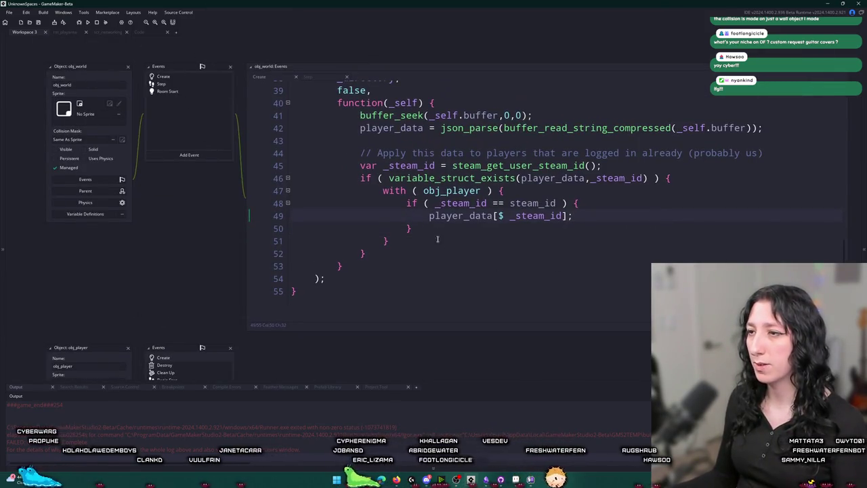
{"action": "type", "text": "get_load_data("}
{"action": "key", "text": "End"}
{"action": "key", "text": "Left"}
{"action": "type", "text": ")"}
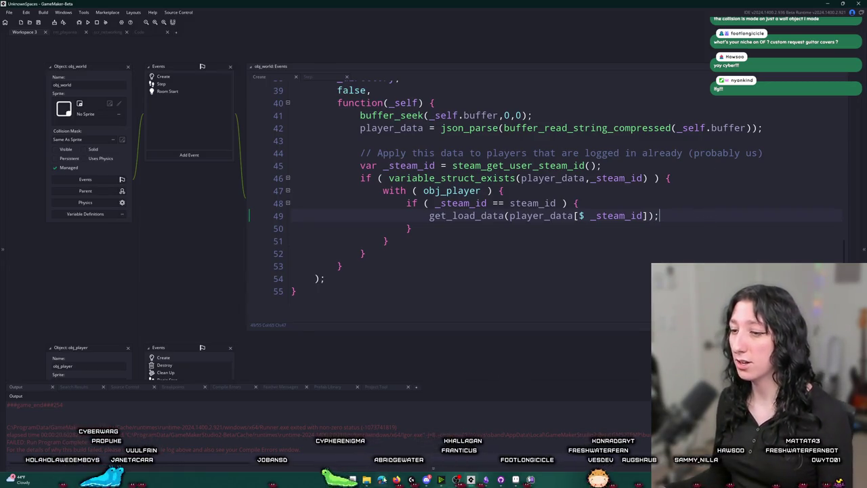
{"action": "left_click", "coordinate": [366, 480]}
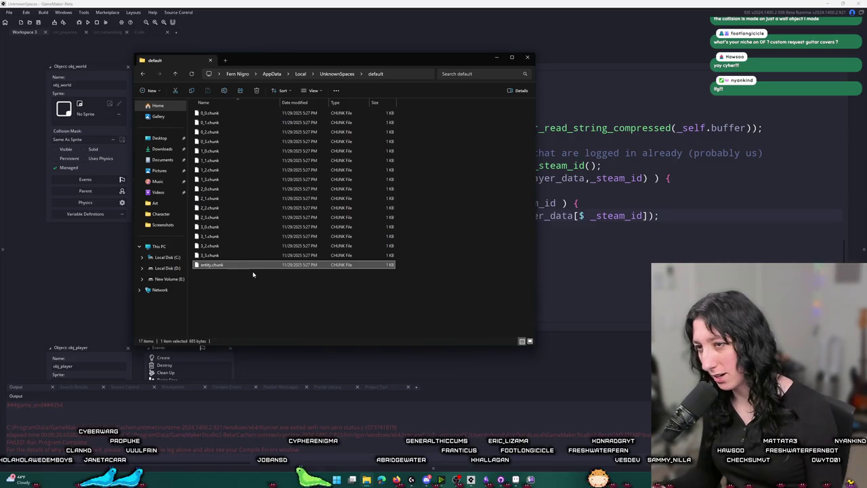
- Leave File Explorer, run UnknownSpaces with F5, and create a lobby
{"action": "left_click", "coordinate": [624, 190]}
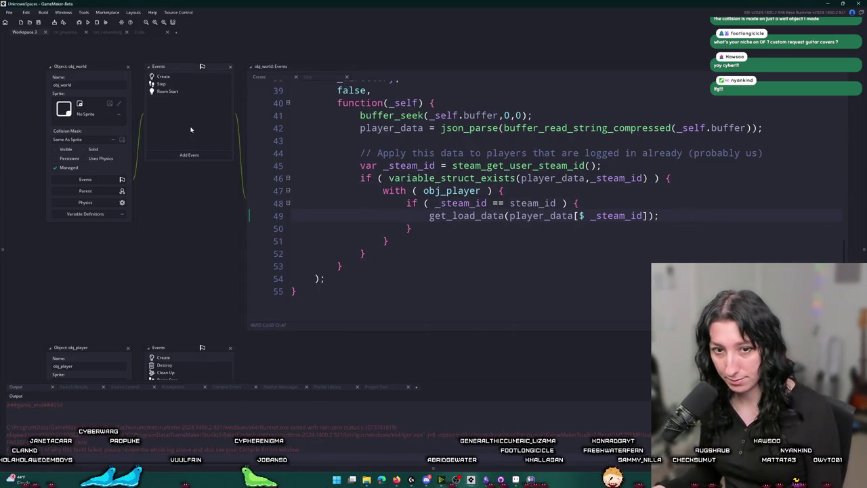
{"action": "key", "text": "F5"}
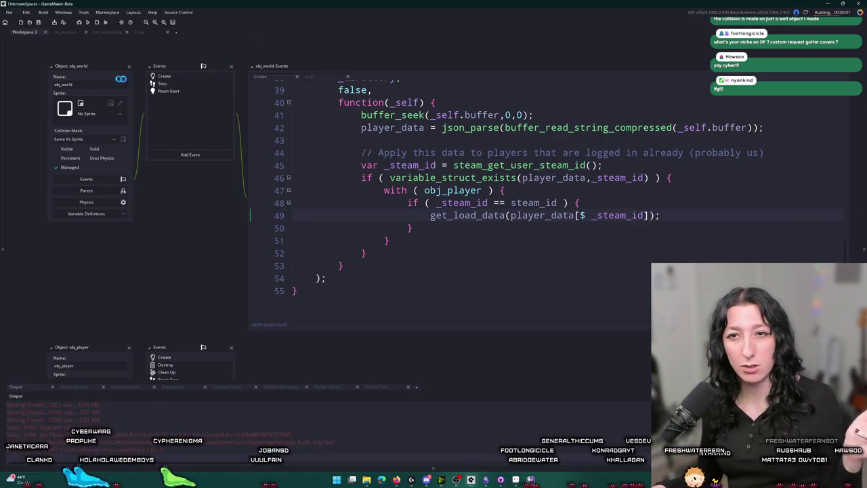
{"action": "left_click", "coordinate": [418, 330]}
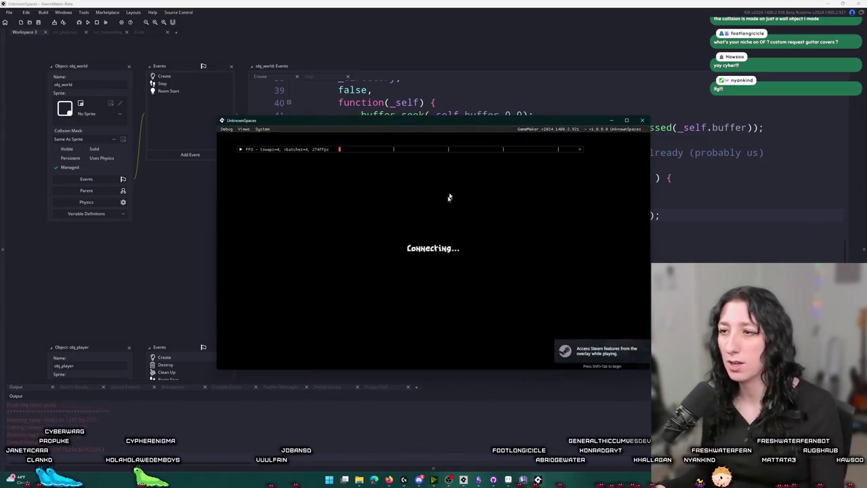
- Maximize the game window and equip the straw hat and vest from the inventory
{"action": "left_click_drag", "start_coordinate": [471, 123], "coordinate": [470, 2]}
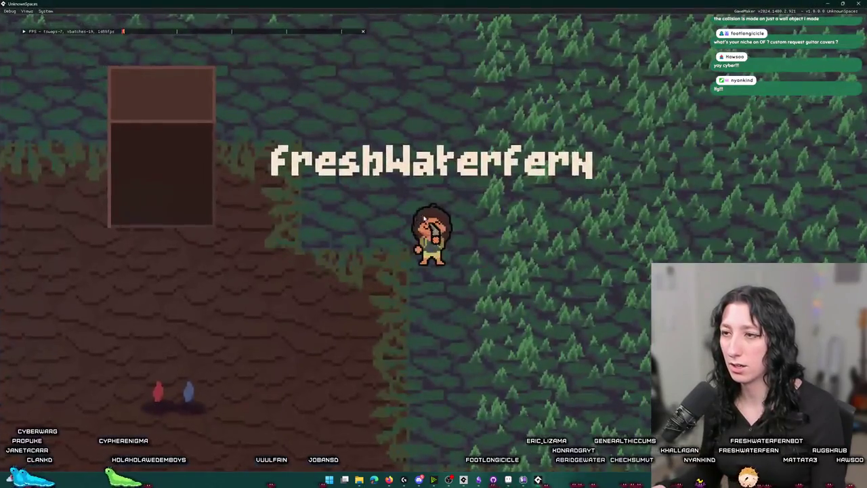
{"action": "key", "text": "i"}
{"action": "mouse_move", "coordinate": [222, 277]}
{"action": "left_mouse_down"}
{"action": "mouse_move", "coordinate": [224, 247]}
{"action": "mouse_move", "coordinate": [149, 66]}
{"action": "mouse_move", "coordinate": [156, 70]}
{"action": "left_mouse_up"}
{"action": "left_click_drag", "start_coordinate": [174, 327], "coordinate": [171, 120]}
{"action": "key", "text": "i"}
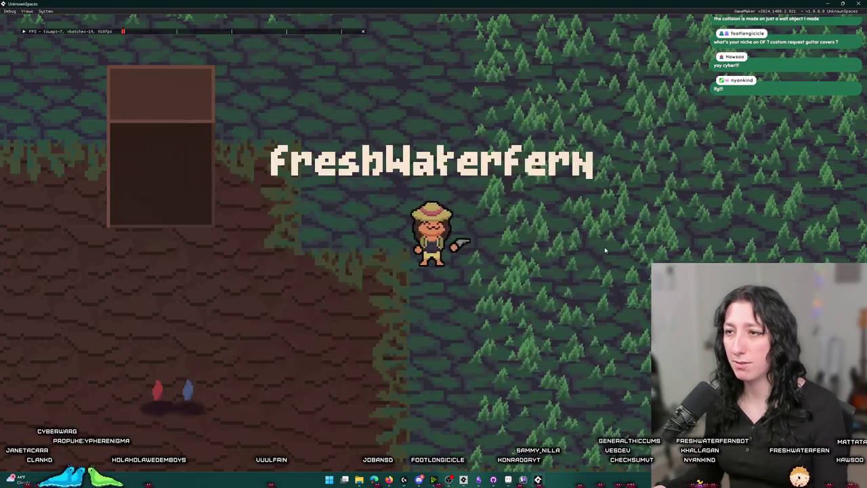
- Delete entity.chunk from the save folder, confirm it gets rewritten, and return to the game
{"action": "left_click", "coordinate": [359, 479]}
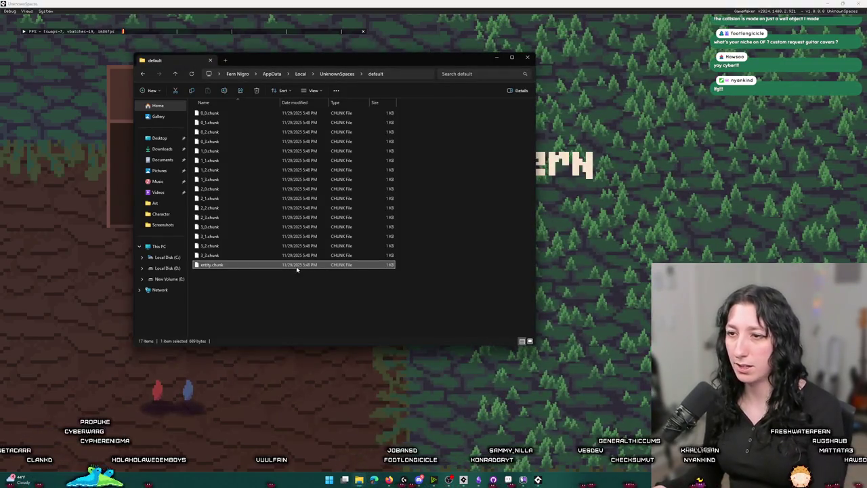
{"action": "key", "text": "Delete"}
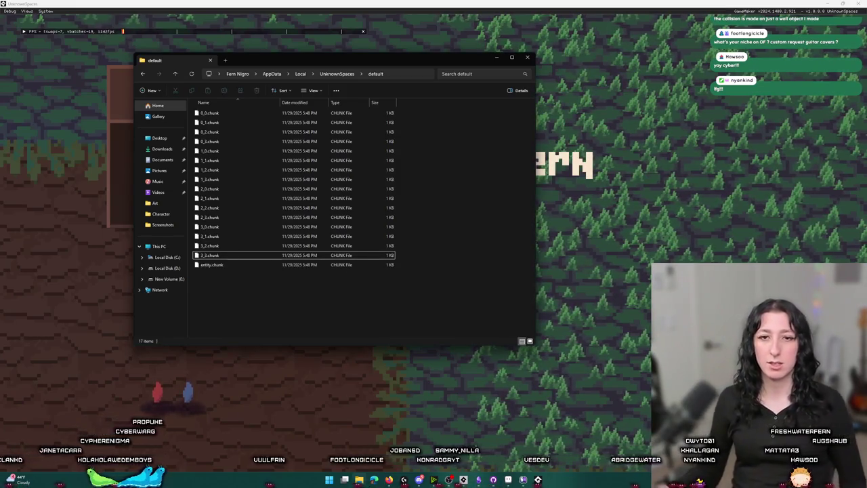
{"action": "left_click", "coordinate": [358, 265]}
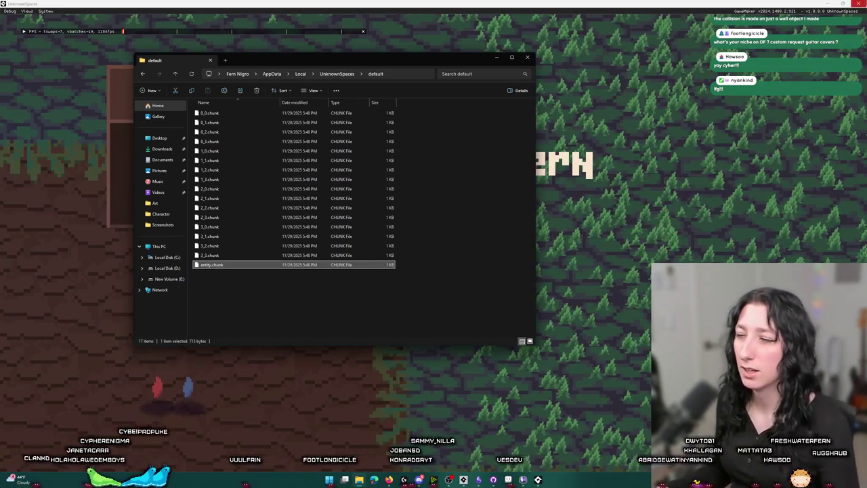
{"action": "left_click", "coordinate": [660, 128]}
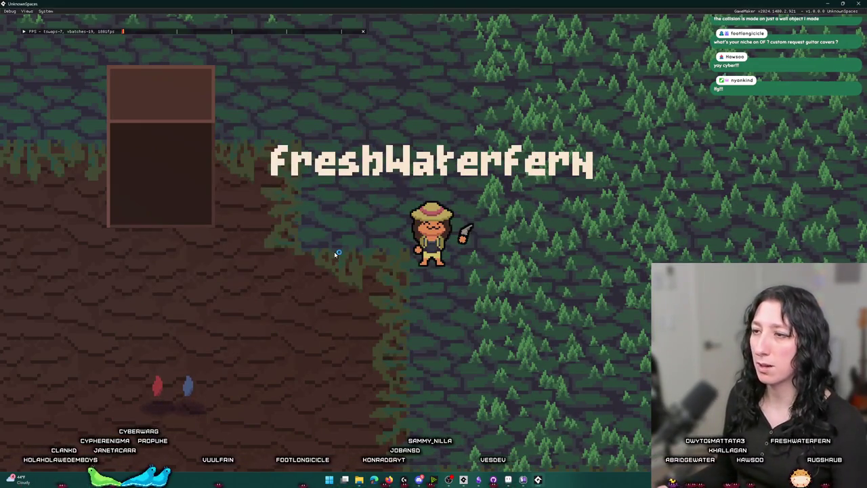
{"action": "key", "text": "alt+Tab"}
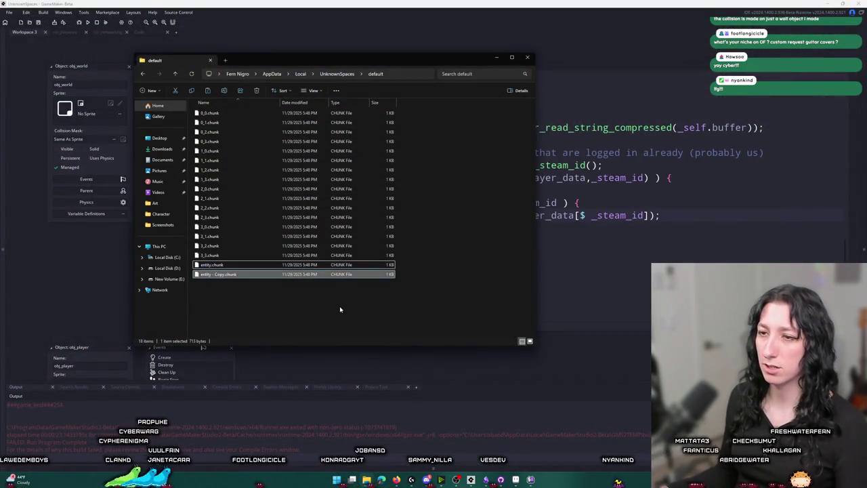
- Return to obj_world's Create event and select the player_load_data function name
{"action": "left_click", "coordinate": [713, 248]}
{"action": "scroll", "coordinate": [331, 166], "scroll_direction": "up", "scroll_amount": 4}
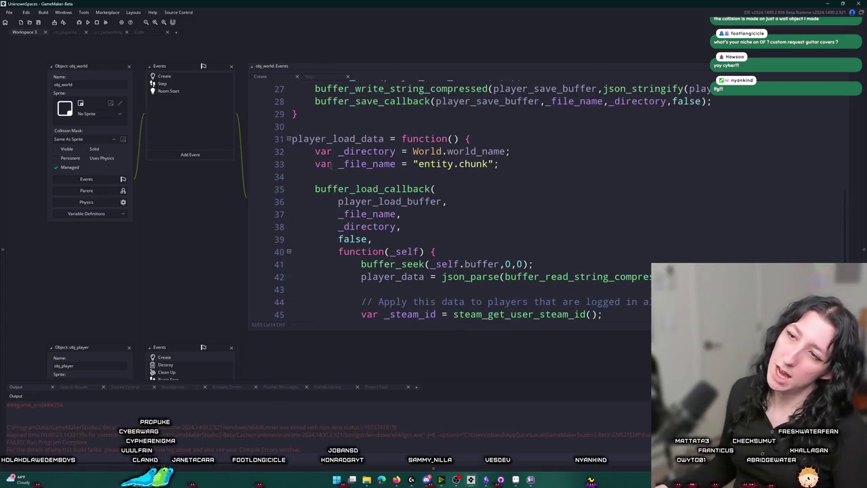
{"action": "double_click", "coordinate": [341, 138]}
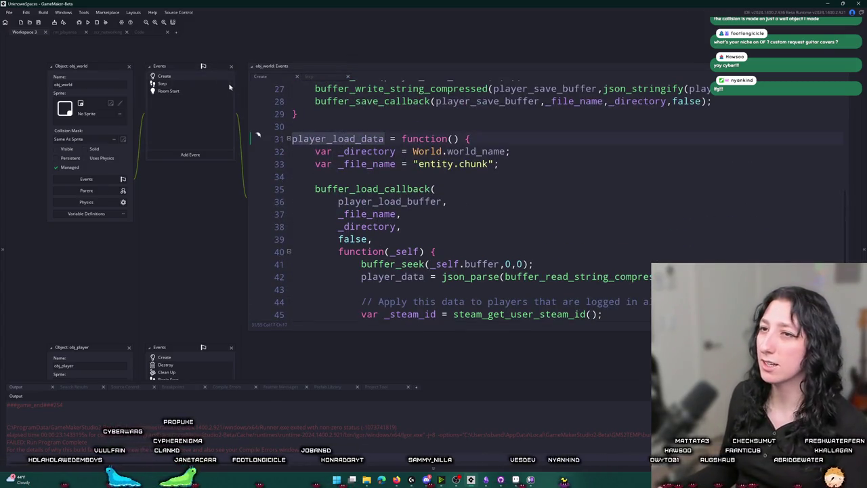
{"action": "scroll", "coordinate": [255, 244], "scroll_direction": "up", "scroll_amount": 8}
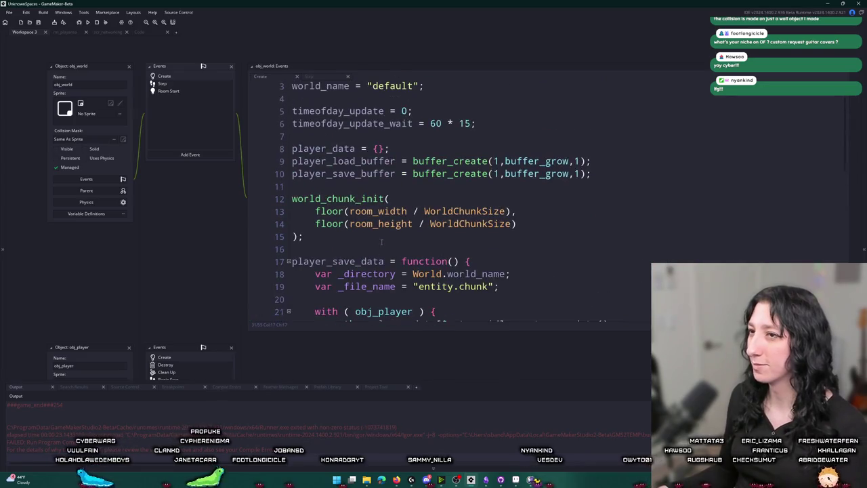
{"action": "scroll", "coordinate": [255, 244], "scroll_direction": "down", "scroll_amount": 3}
{"action": "mouse_move", "coordinate": [164, 204]}
{"action": "left_mouse_down"}
{"action": "mouse_move", "coordinate": [246, 155]}
{"action": "mouse_move", "coordinate": [252, 205]}
{"action": "left_mouse_up"}
- Search the project assets for 'obj_pla', then dismiss the search and scroll the code
{"action": "key", "text": "ctrl+t"}
{"action": "type", "text": "obj"}
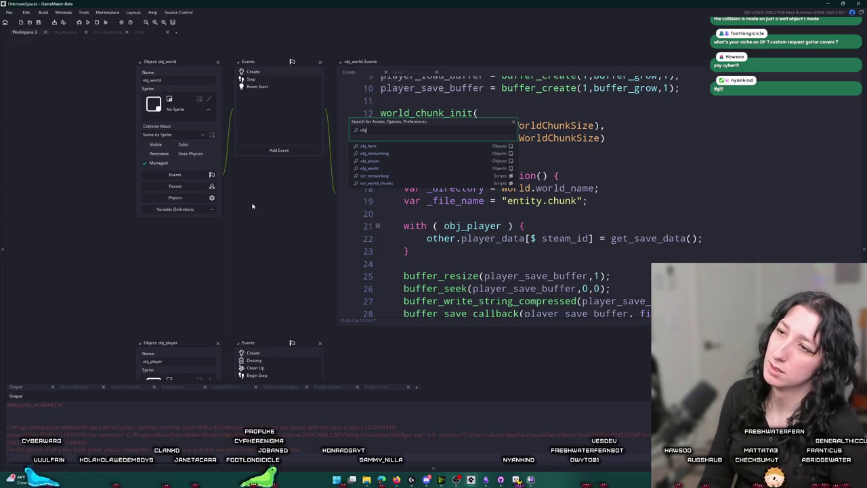
{"action": "type", "text": "_pla"}
{"action": "key", "text": "Escape"}
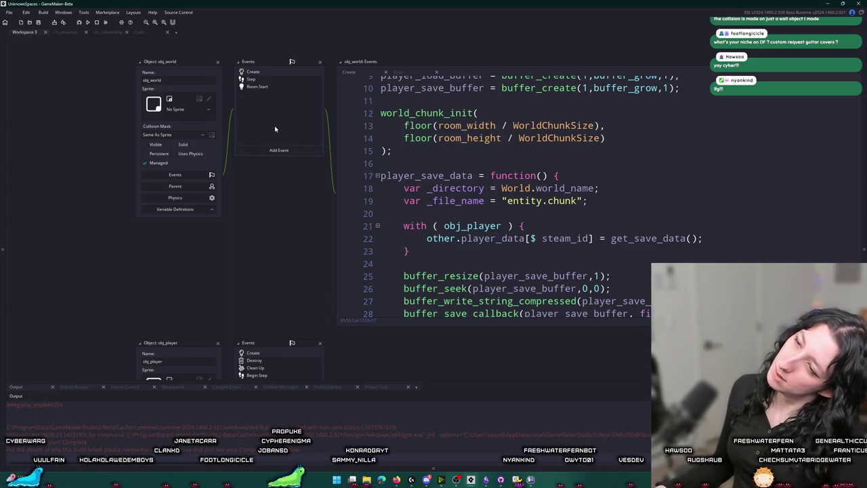
{"action": "scroll", "coordinate": [491, 191], "scroll_direction": "up", "scroll_amount": 4}
{"action": "scroll", "coordinate": [491, 191], "scroll_direction": "down", "scroll_amount": 2}
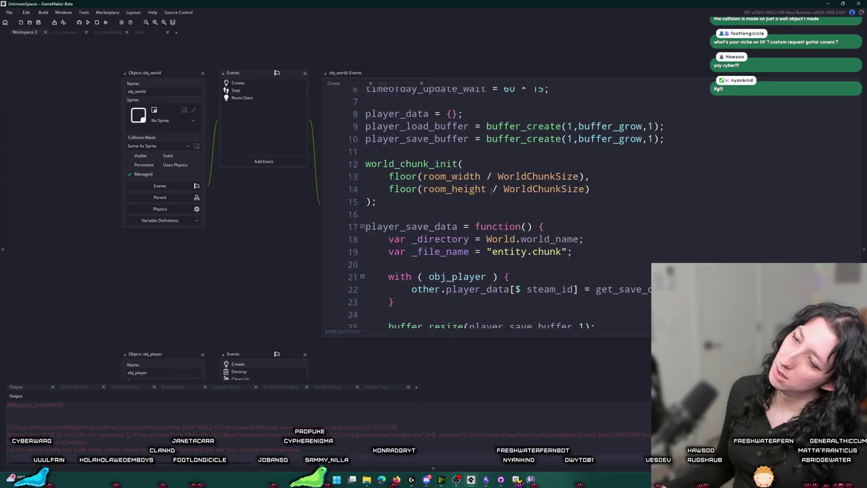
{"action": "scroll", "coordinate": [491, 192], "scroll_direction": "down", "scroll_amount": 6}
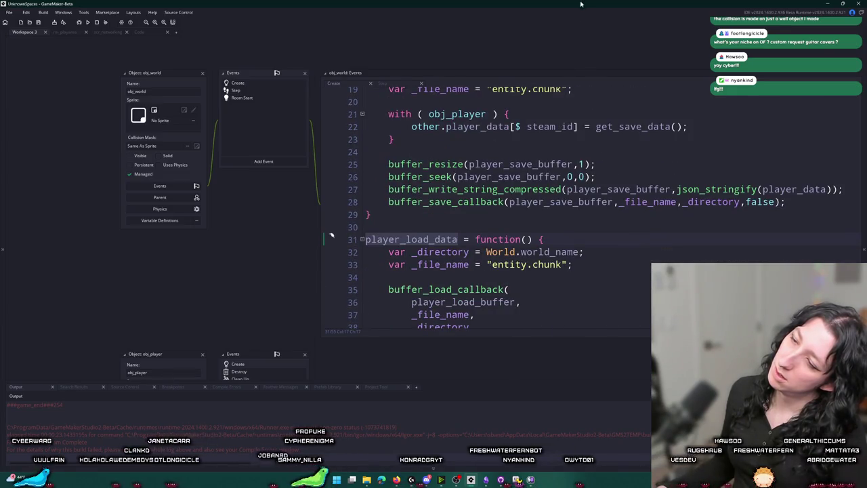
{"action": "scroll", "coordinate": [331, 167], "scroll_direction": "up", "scroll_amount": 5}
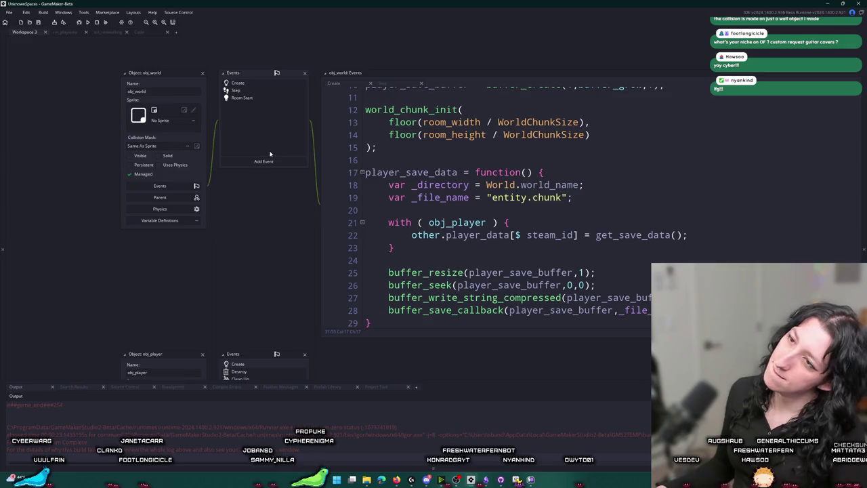
- Search the assets again for 'obj_' and close the search without opening anything
{"action": "key", "text": "ctrl+t"}
{"action": "type", "text": "obj_"}
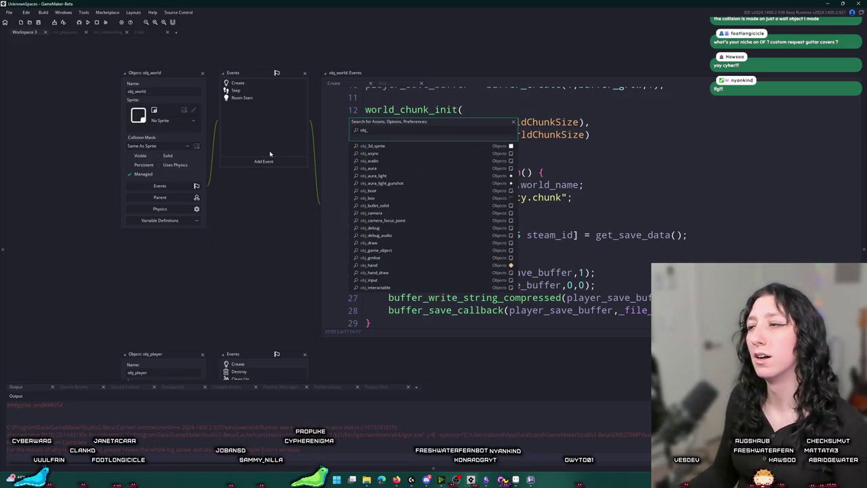
{"action": "key", "text": "Escape"}
{"action": "scroll", "coordinate": [618, 188], "scroll_direction": "down", "scroll_amount": 9}
{"action": "scroll", "coordinate": [617, 188], "scroll_direction": "up", "scroll_amount": 2}
{"action": "scroll", "coordinate": [568, 178], "scroll_direction": "up", "scroll_amount": 2}
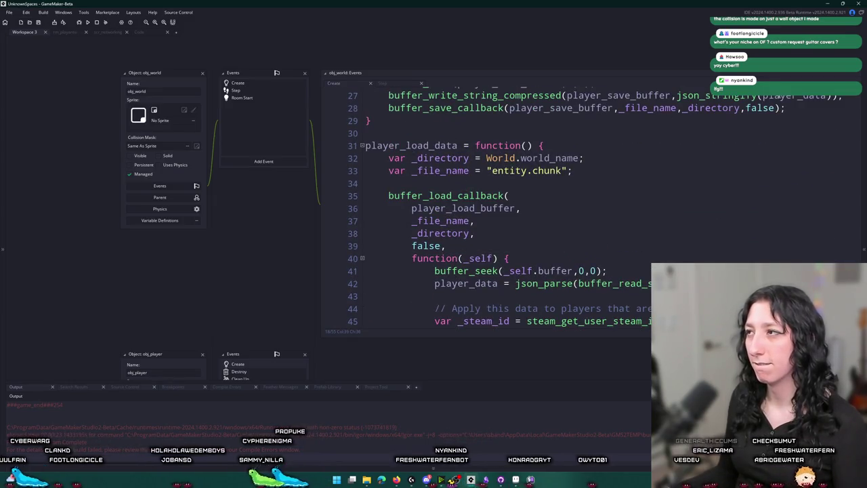
{"action": "scroll", "coordinate": [568, 178], "scroll_direction": "down", "scroll_amount": 4}
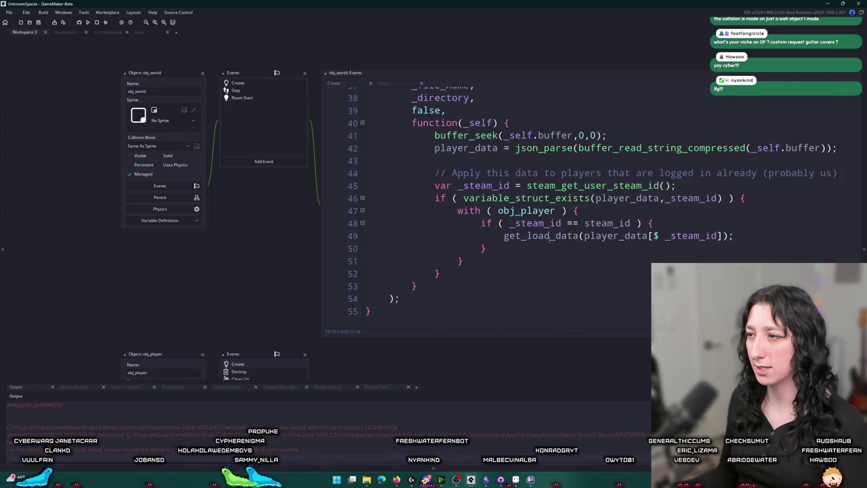
- Inspect the get_load_data call on line 49, ending at the bottom of the script
{"action": "left_click", "coordinate": [549, 236]}
{"action": "scroll", "coordinate": [549, 236], "scroll_direction": "up", "scroll_amount": 1}
{"action": "scroll", "coordinate": [609, 203], "scroll_direction": "down", "scroll_amount": 1}
{"action": "scroll", "coordinate": [656, 164], "scroll_direction": "up", "scroll_amount": 1}
{"action": "scroll", "coordinate": [466, 143], "scroll_direction": "up", "scroll_amount": 1}
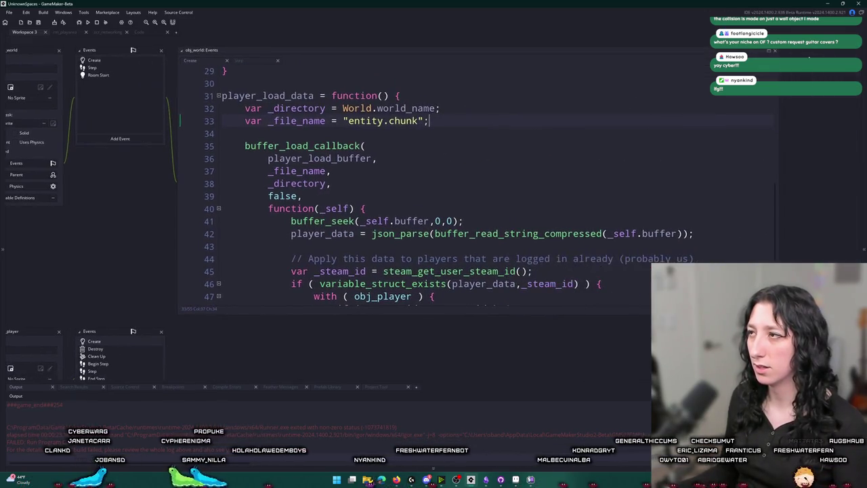
{"action": "scroll", "coordinate": [437, 257], "scroll_direction": "down", "scroll_amount": 2}
{"action": "key", "text": "ctrl+End"}
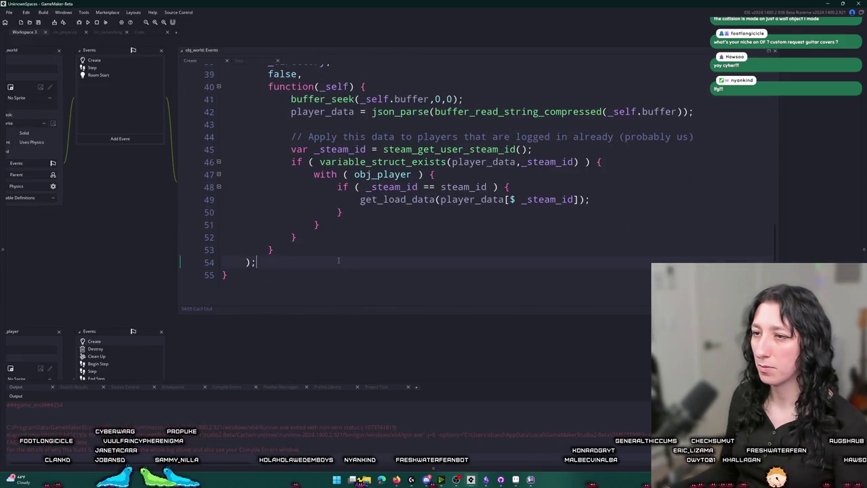
- Start a 'get_player_load_data = function() {' block at the end of the script
{"action": "type", "text": "fun"}
{"action": "key", "text": "BackSpace"}
{"action": "key", "text": "BackSpace"}
{"action": "key", "text": "BackSpace"}
{"action": "type", "text": "get_player_datai"}
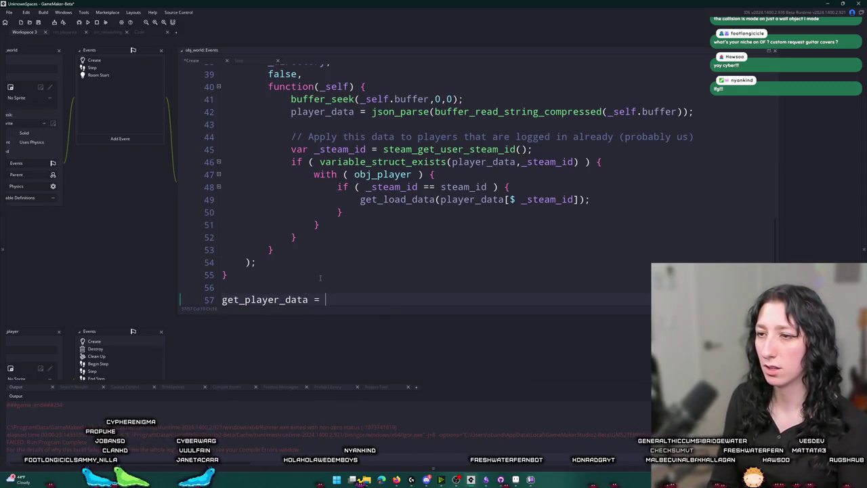
{"action": "key", "text": "BackSpace"}
{"action": "key", "text": "BackSpace"}
{"action": "key", "text": "BackSpace"}
{"action": "type", "text": "load_data()"}
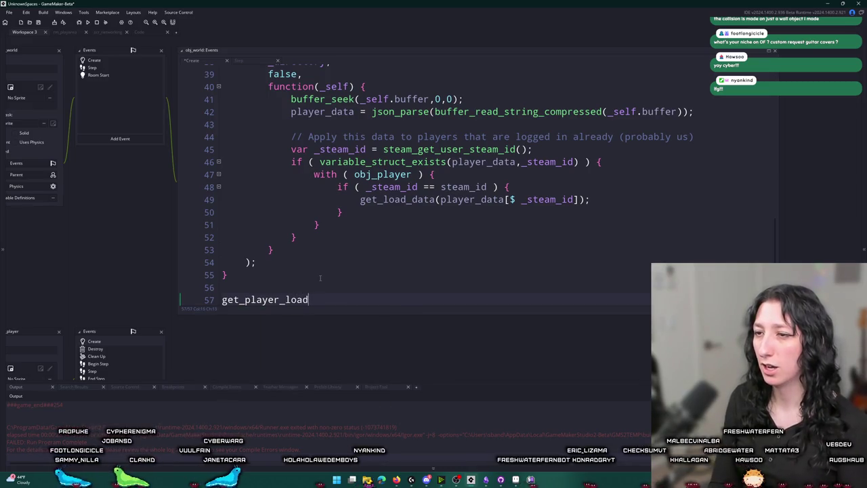
{"action": "key", "text": "BackSpace"}
{"action": "key", "text": "BackSpace"}
{"action": "type", "text": "= "}
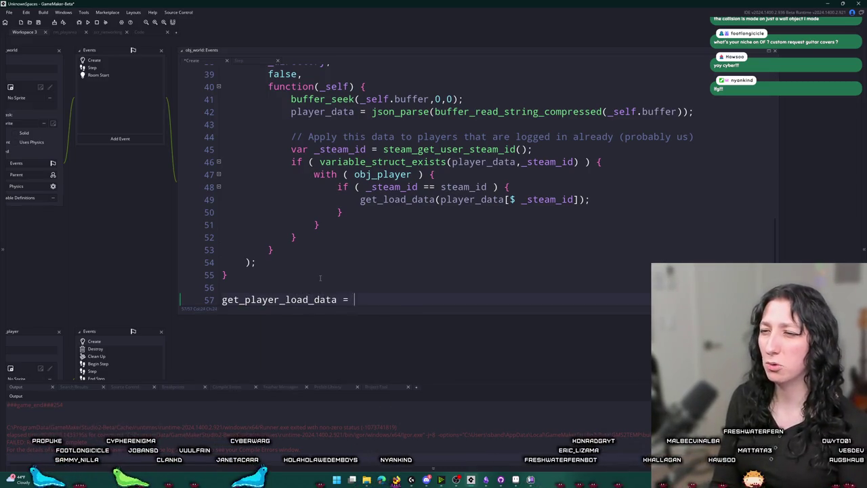
{"action": "type", "text": "function() {"}
{"action": "key", "text": "Return"}
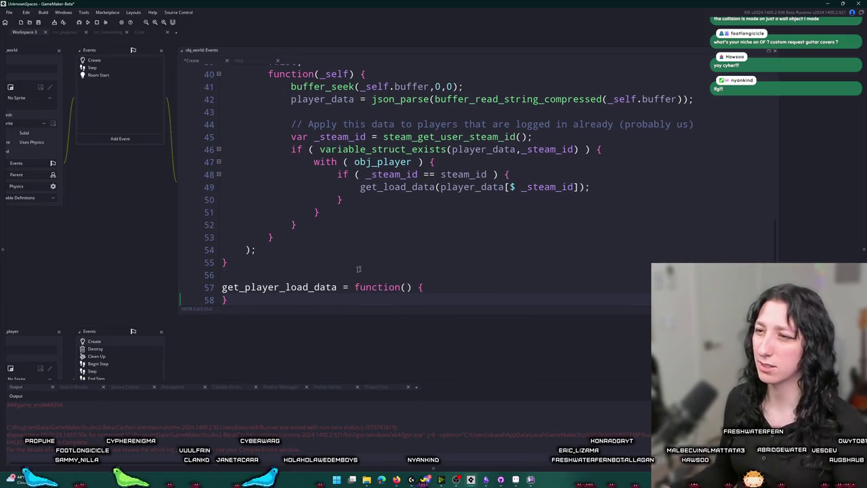
- Give get_player_load_data a _steam_id parameter, checking the existing player_data check on line 46
{"action": "left_click", "coordinate": [437, 187]}
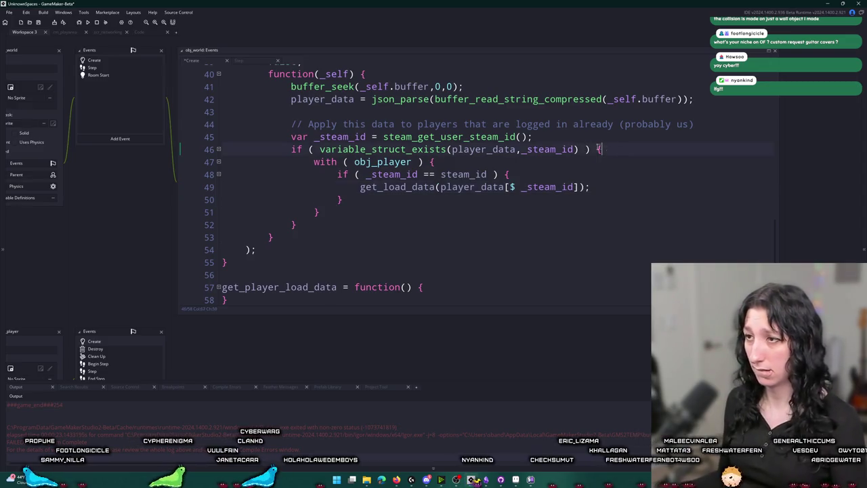
{"action": "left_click", "coordinate": [293, 154]}
{"action": "left_click", "coordinate": [405, 288]}
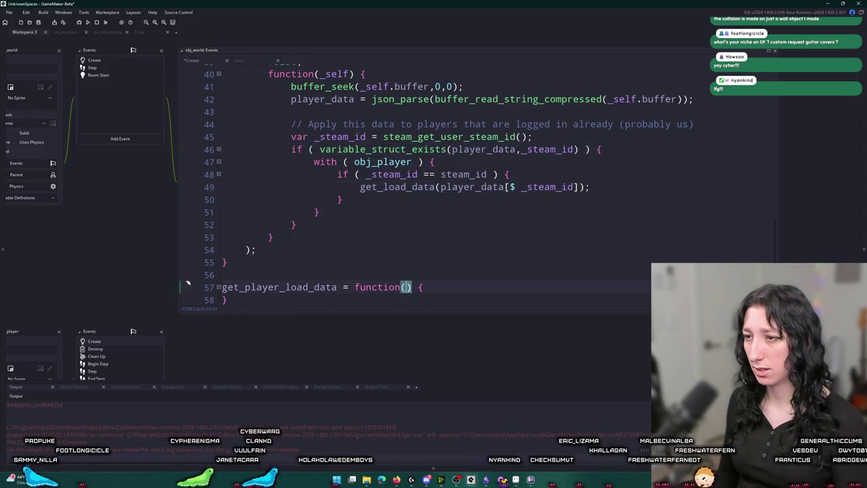
{"action": "type", "text": "steam_id"}
{"action": "key", "text": "ctrl+Left"}
{"action": "type", "text": "_"}
- Paste the player_data existence check returning player_data[$ _steam_id], with 'return undefined;' as fallback
{"action": "type", "text": "if ( variable_struct_exists(player_data,_steam_id) ) {"}
{"action": "scroll", "coordinate": [588, 291], "scroll_direction": "down", "scroll_amount": 1}
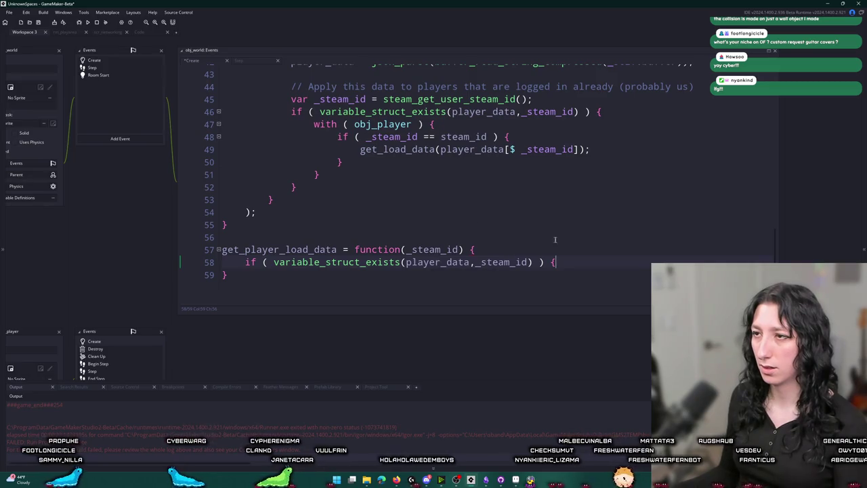
{"action": "type", "text": "retur"}
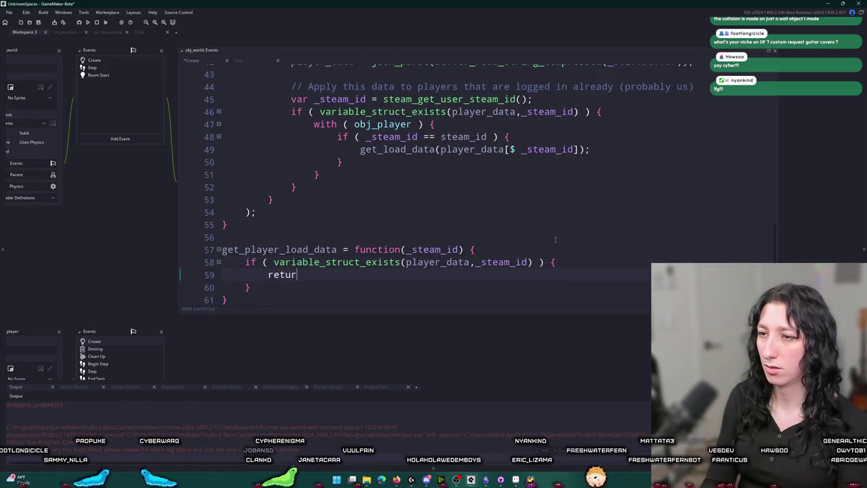
{"action": "type", "text": "n player_data[$ _steam_id];"}
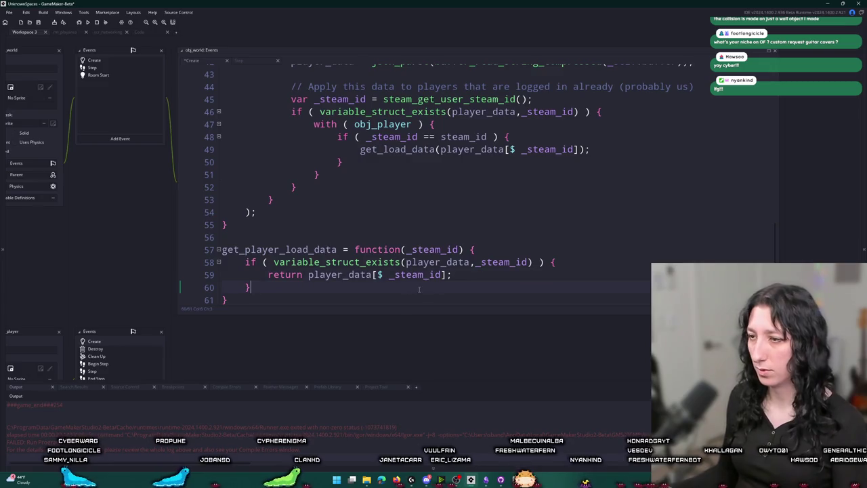
{"action": "key", "text": "Down"}
{"action": "key", "text": "Return"}
{"action": "key", "text": "Return"}
{"action": "type", "text": "return undefine"}
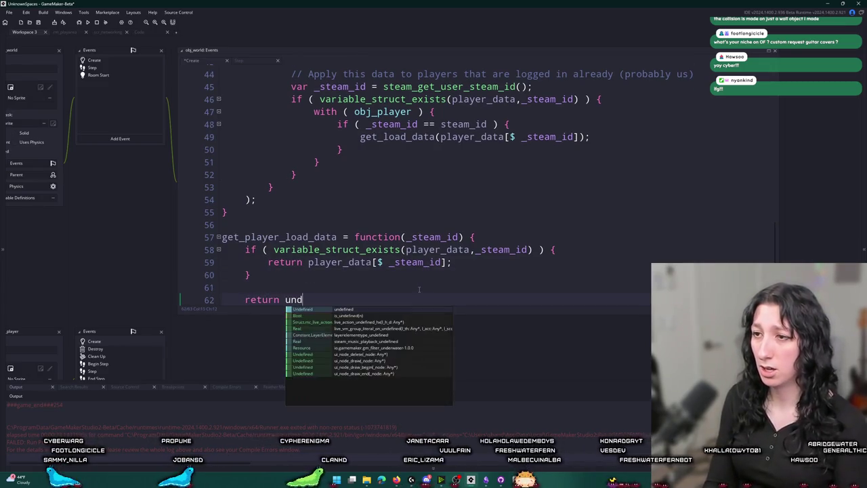
{"action": "type", "text": "d;"}
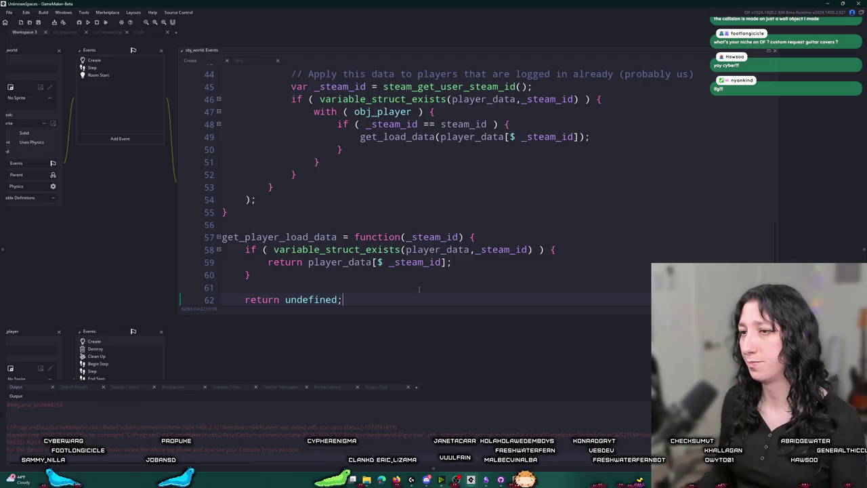
- Select the get_player_load_data name, then search the assets for 'obj_pla'
{"action": "double_click", "coordinate": [320, 237]}
{"action": "key", "text": "ctrl+t"}
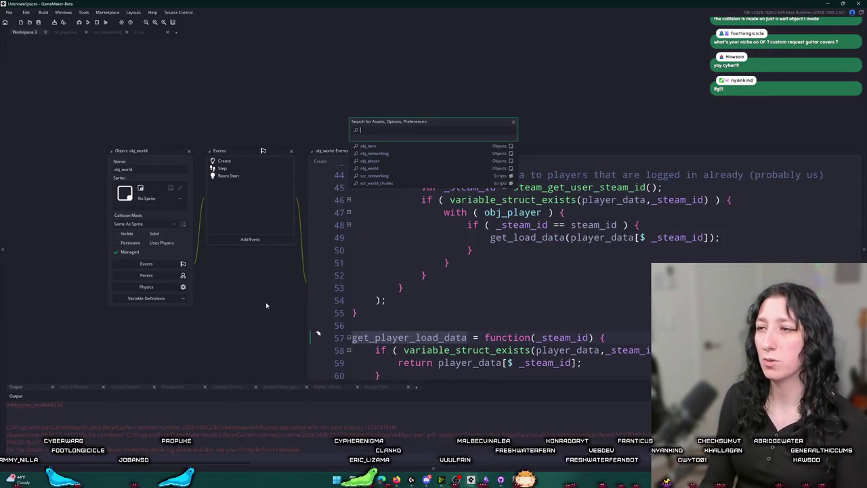
{"action": "key", "text": "Escape"}
{"action": "scroll", "coordinate": [433, 284], "scroll_direction": "up", "scroll_amount": 1}
{"action": "left_click", "coordinate": [445, 303]}
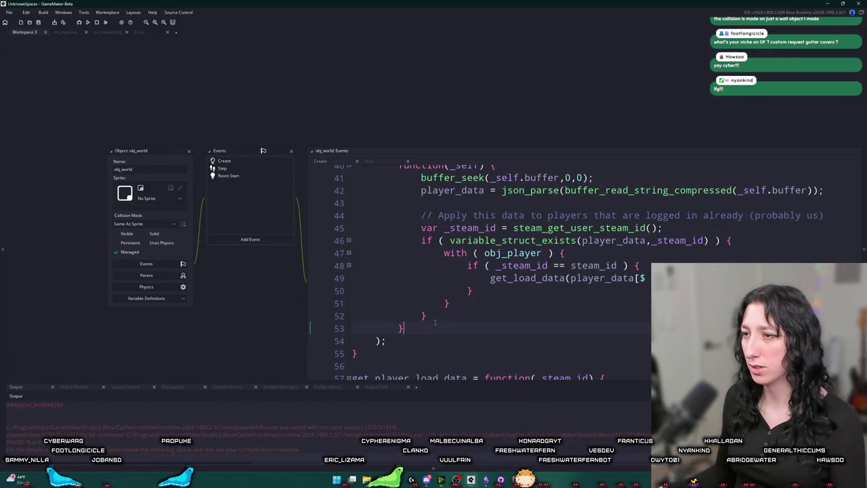
{"action": "key", "text": "ctrl+t"}
{"action": "type", "text": "obj_pla"}
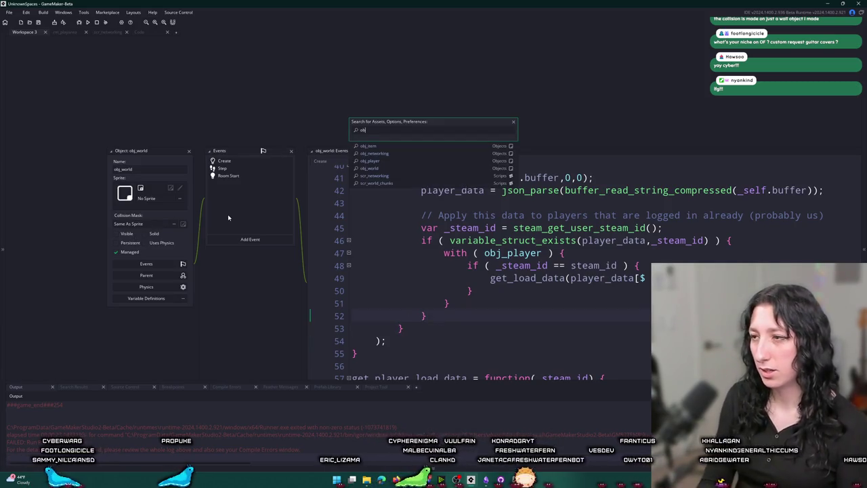